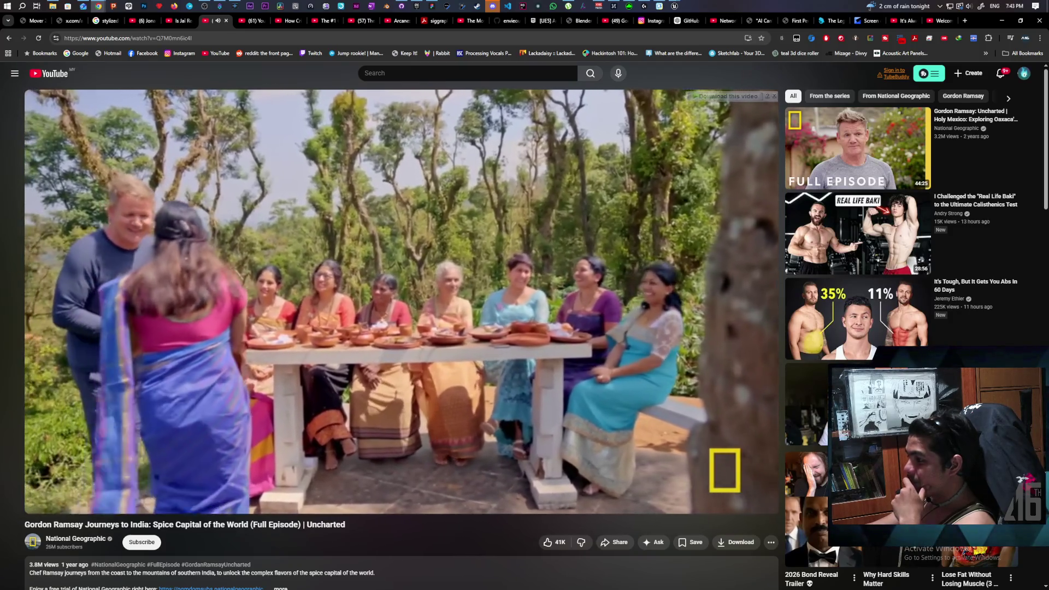
Start and pause the Holy Mexico Oaxaca episode, show the YouTube home tab, then close the browser.
{"action": "mouse_move", "coordinate": [433, 509]}
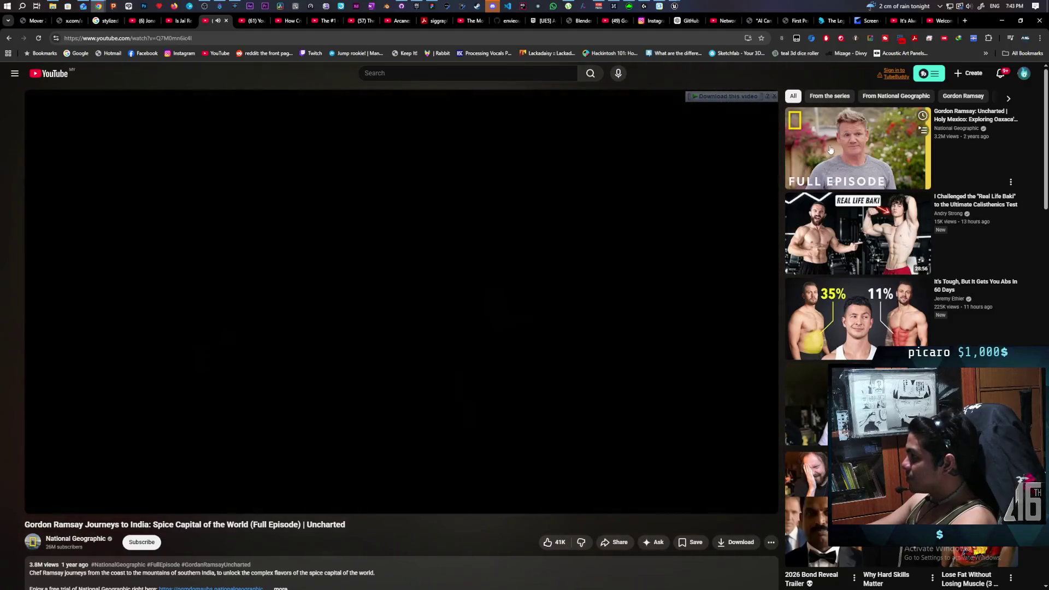
{"action": "left_click", "coordinate": [829, 149]}
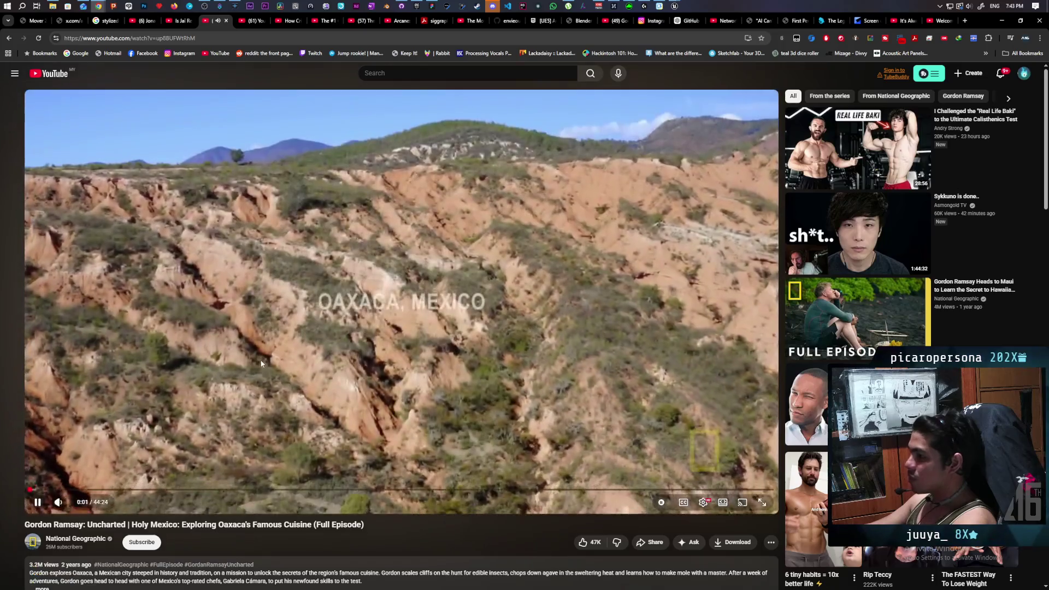
{"action": "left_click", "coordinate": [282, 141]}
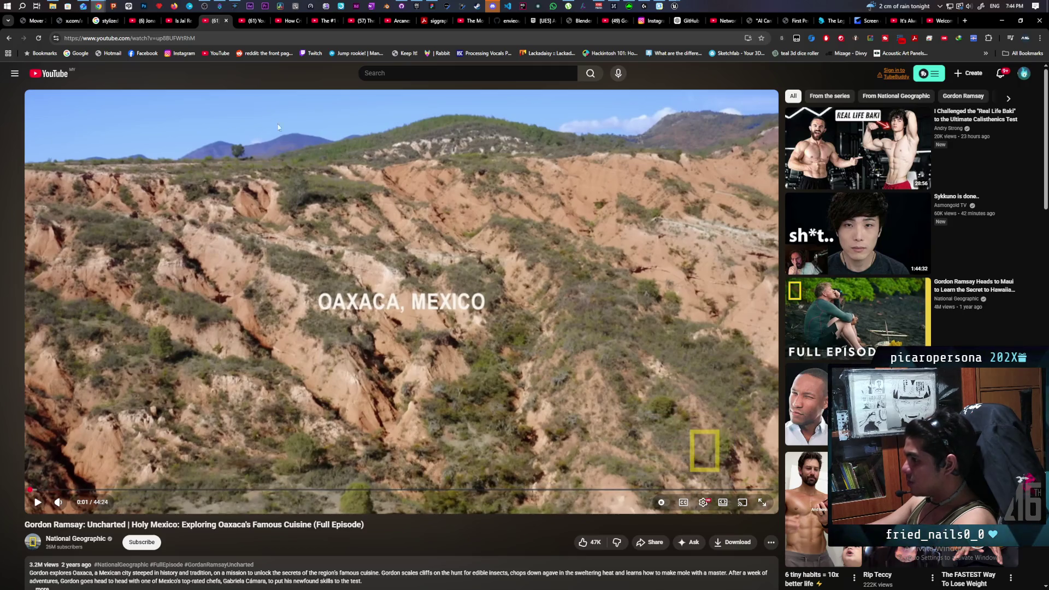
{"action": "left_click", "coordinate": [251, 22]}
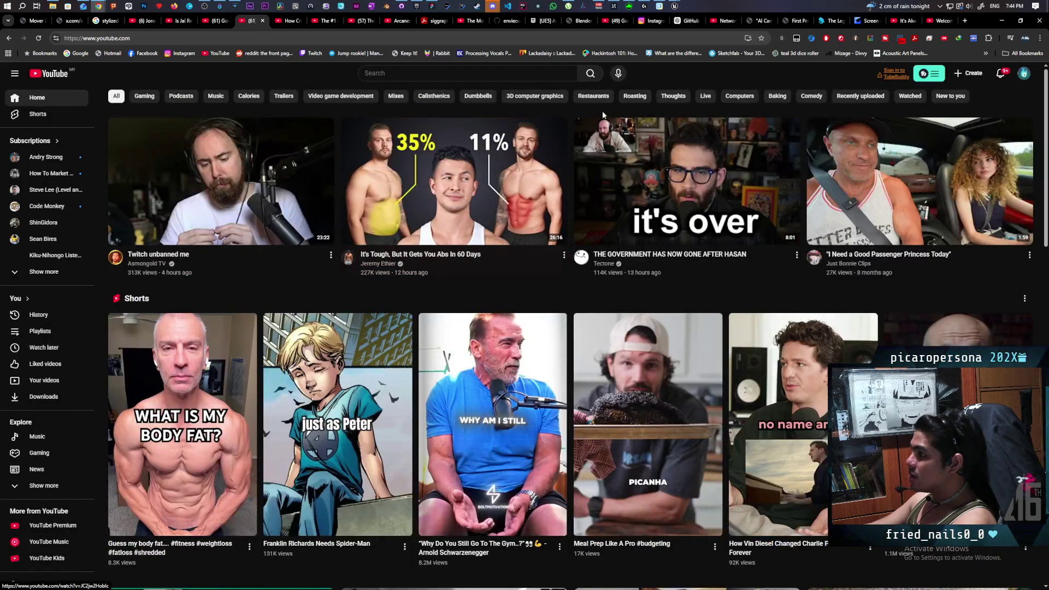
{"action": "left_click", "coordinate": [1040, 18]}
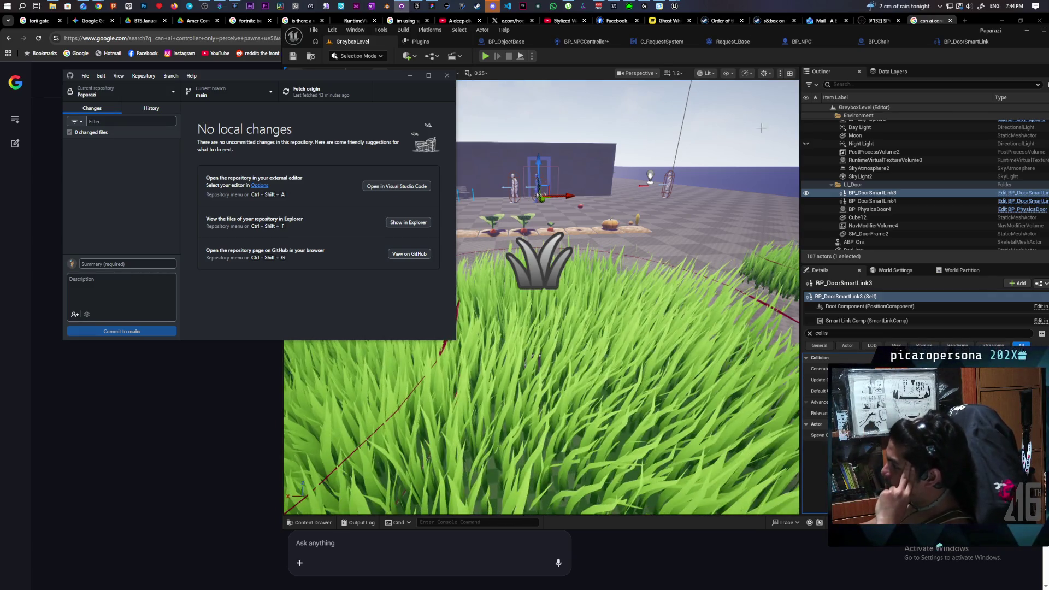
Restore the Unreal editor, glance at BP_NPC and BP_NPCController, then play GreyboxLevel.
{"action": "mouse_move", "coordinate": [900, 28]}
{"action": "left_mouse_down"}
{"action": "mouse_move", "coordinate": [773, 32]}
{"action": "mouse_move", "coordinate": [777, 43]}
{"action": "left_mouse_up"}
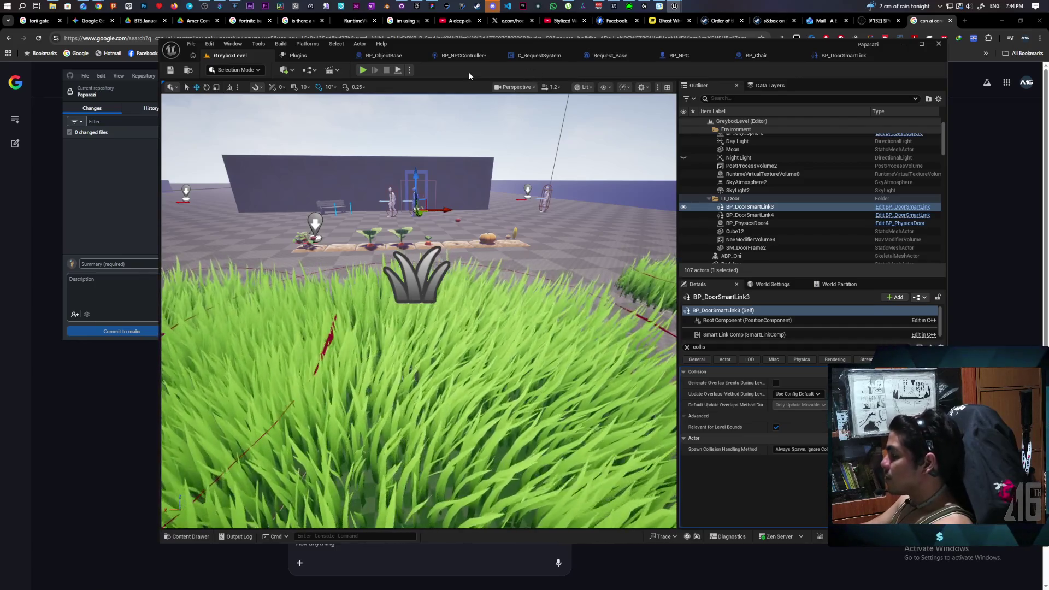
{"action": "left_click", "coordinate": [683, 55]}
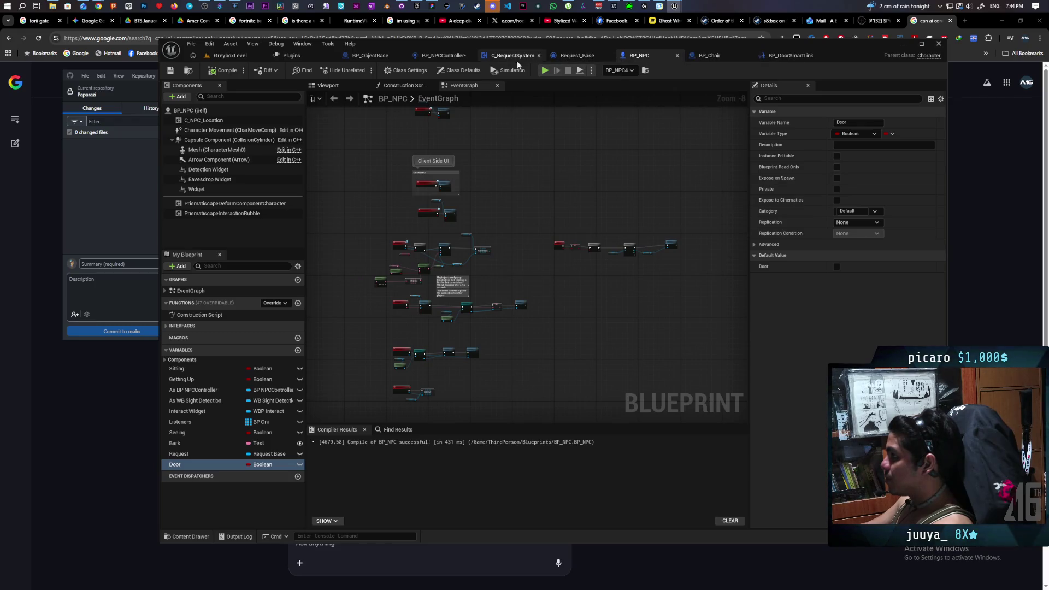
{"action": "left_click", "coordinate": [443, 55]}
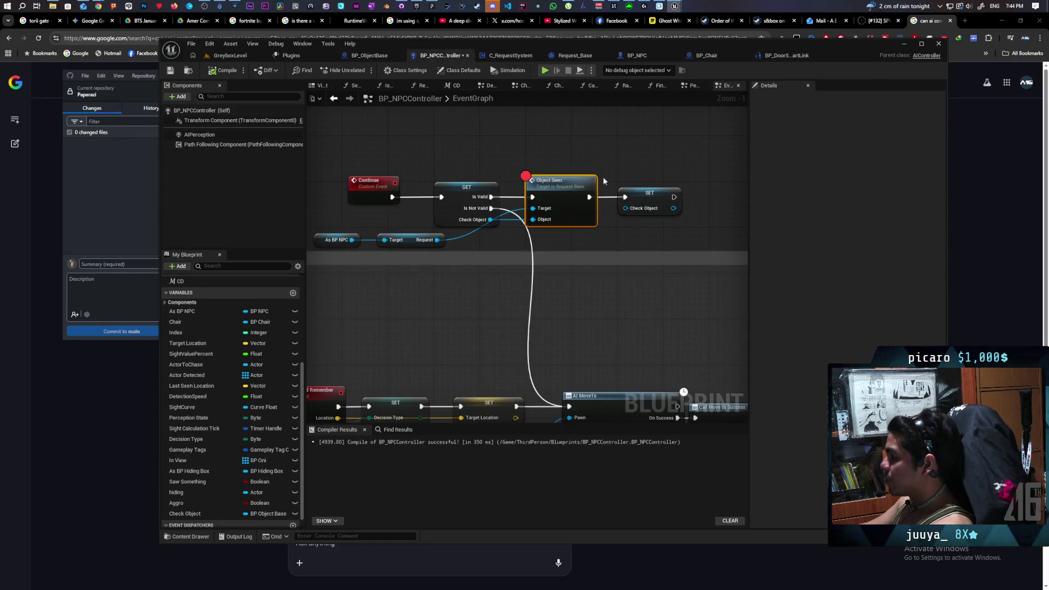
{"action": "left_click", "coordinate": [221, 56]}
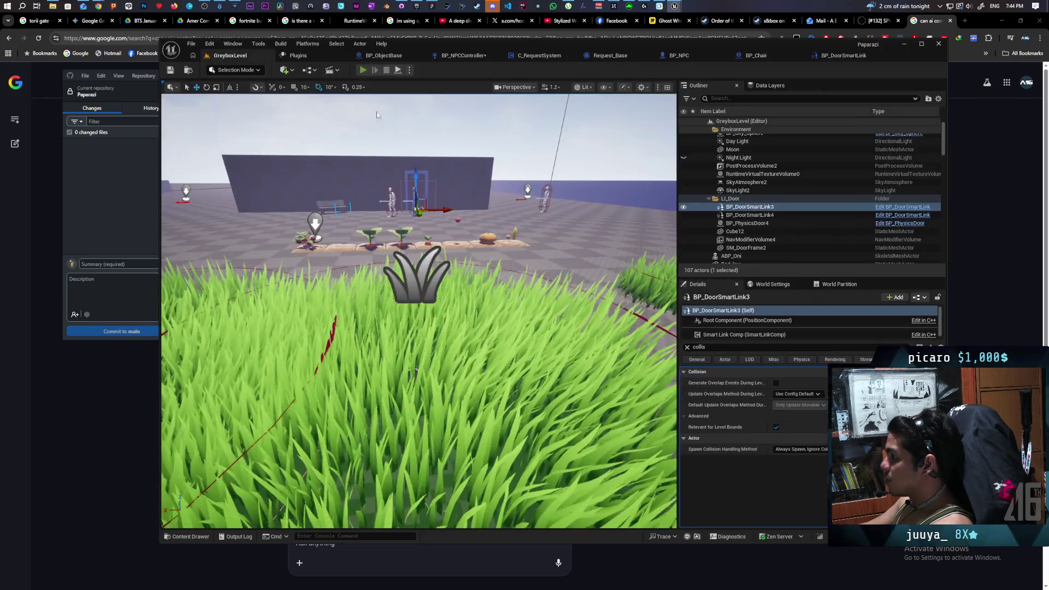
{"action": "left_click", "coordinate": [362, 70]}
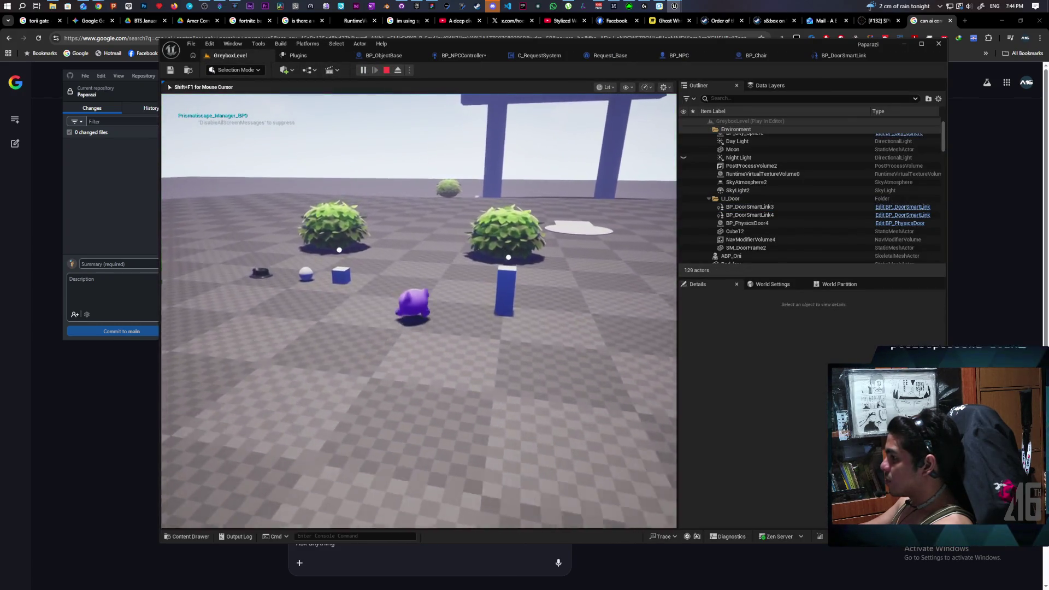
Walk the character past the blue gate, through the grass, and pick up the shovel.
{"action": "key", "text": "w"}
{"action": "key", "text": "w"}
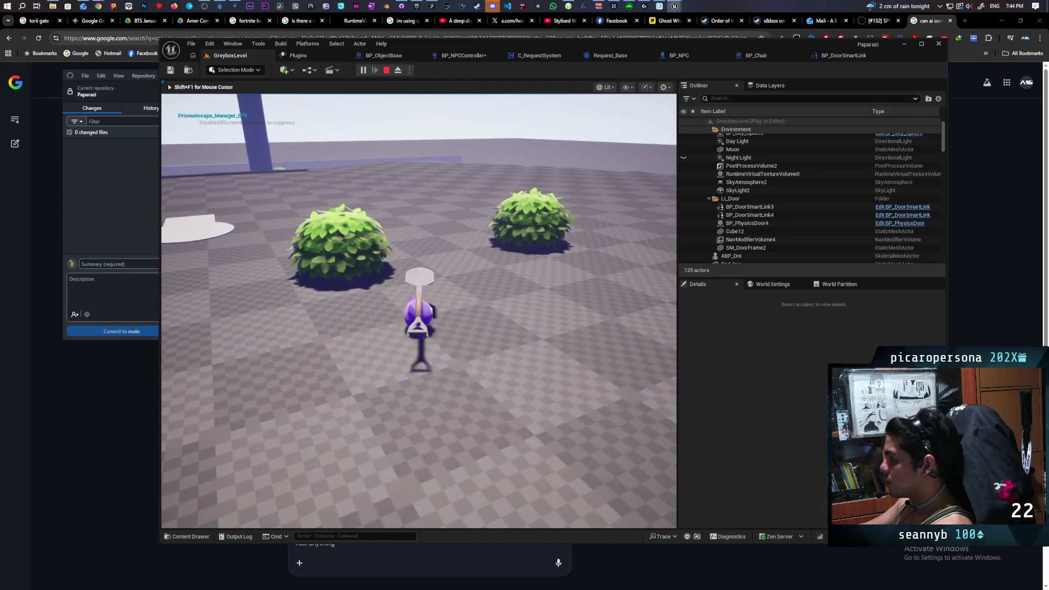
{"action": "key", "text": "w"}
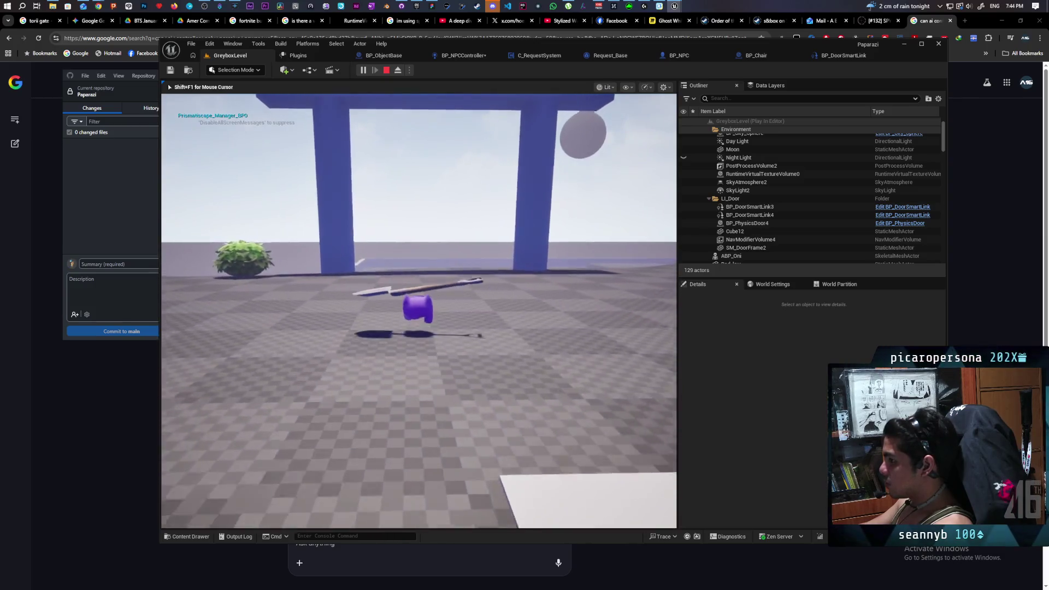
{"action": "key", "text": "w"}
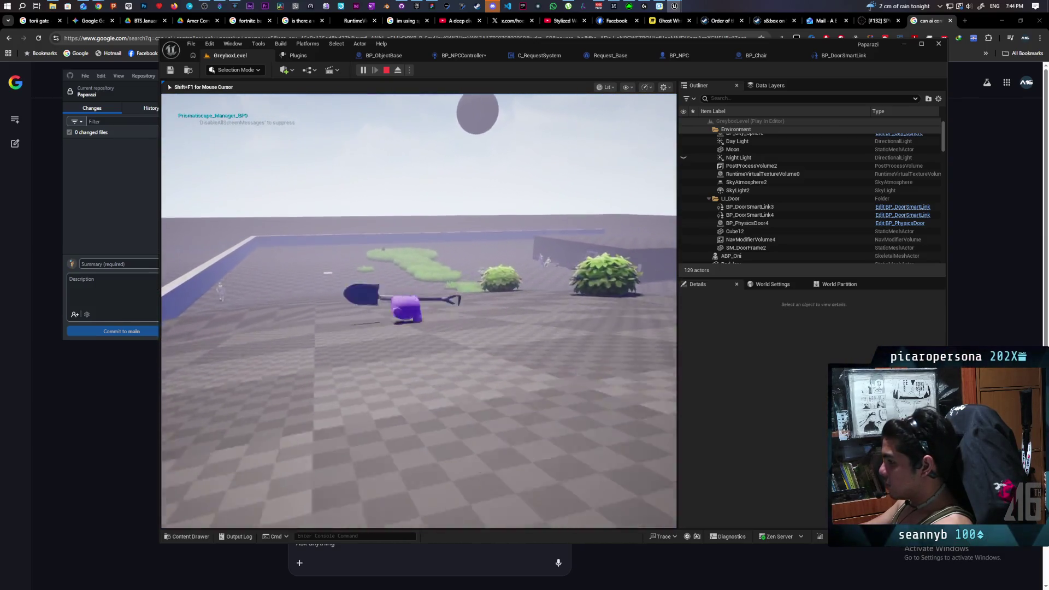
{"action": "key", "text": "w"}
{"action": "key", "text": "w"}
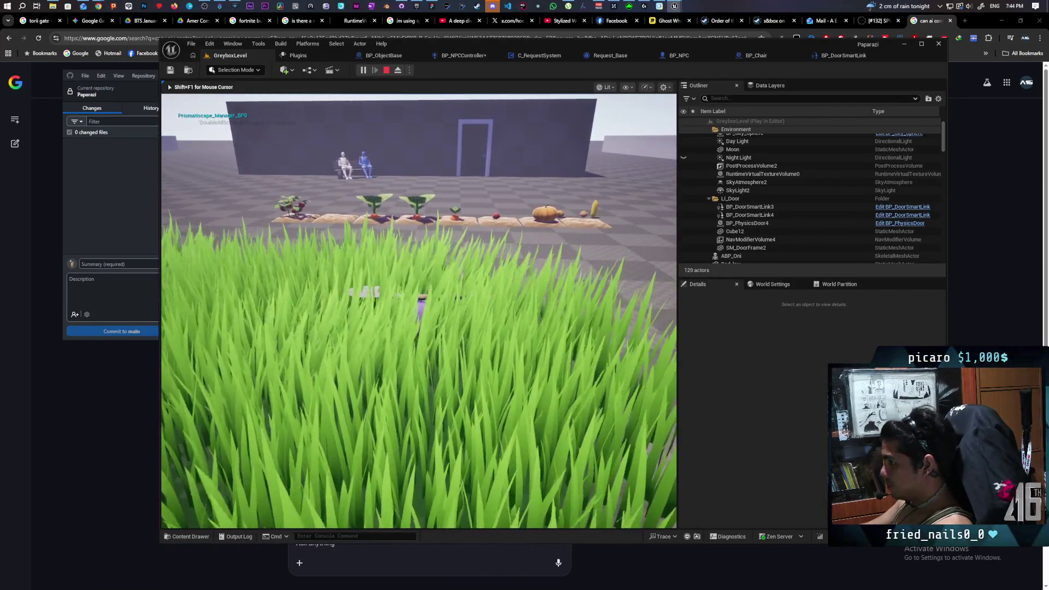
{"action": "key", "text": "w"}
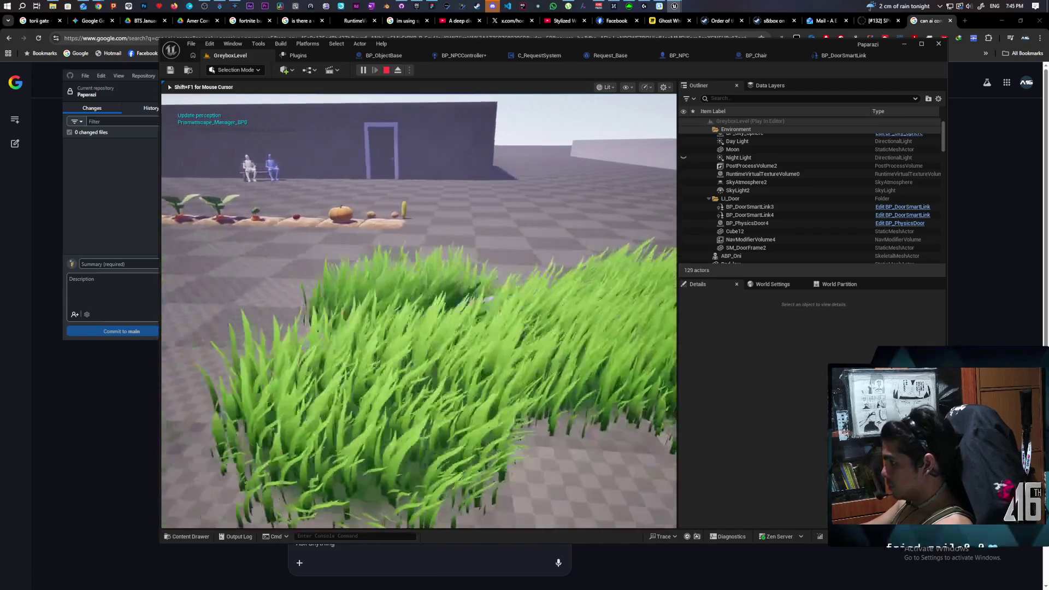
{"action": "key", "text": "w"}
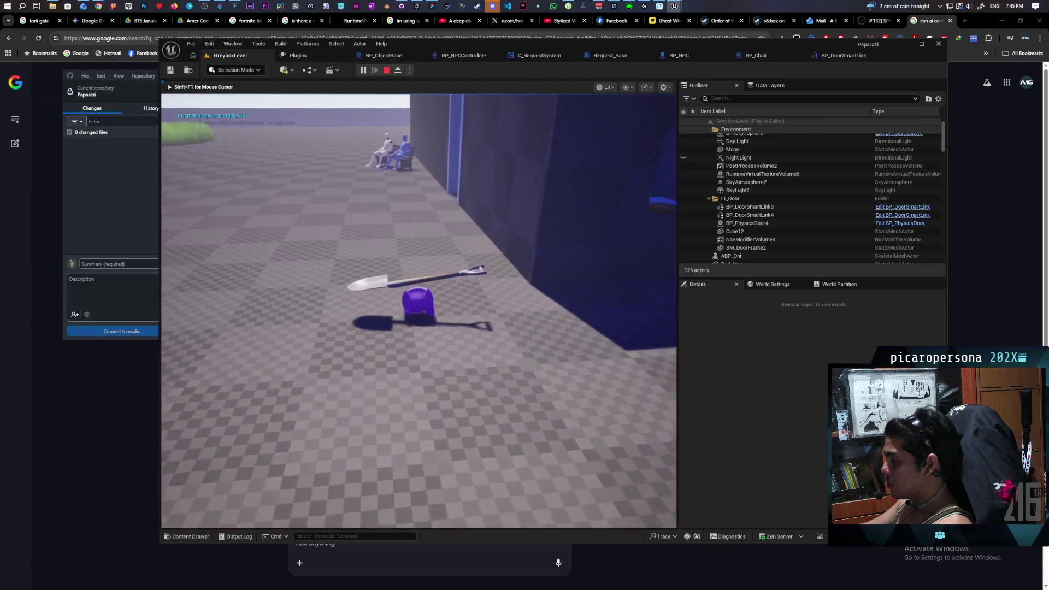
{"action": "key", "text": "w"}
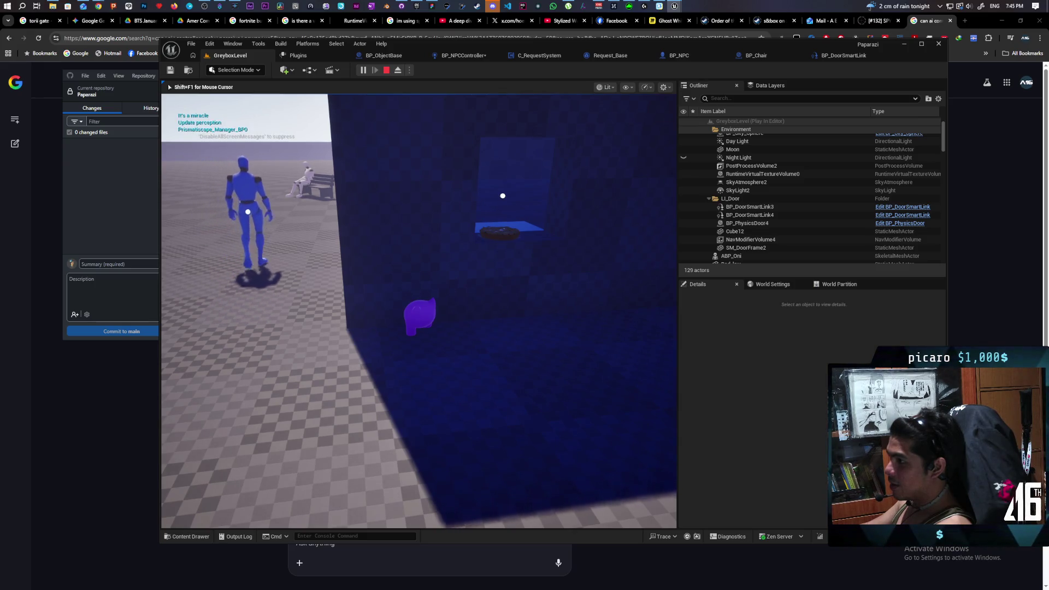
Use the listen ability by the doorway to track the NPC through the wall, then stop playing.
{"action": "key", "text": "s"}
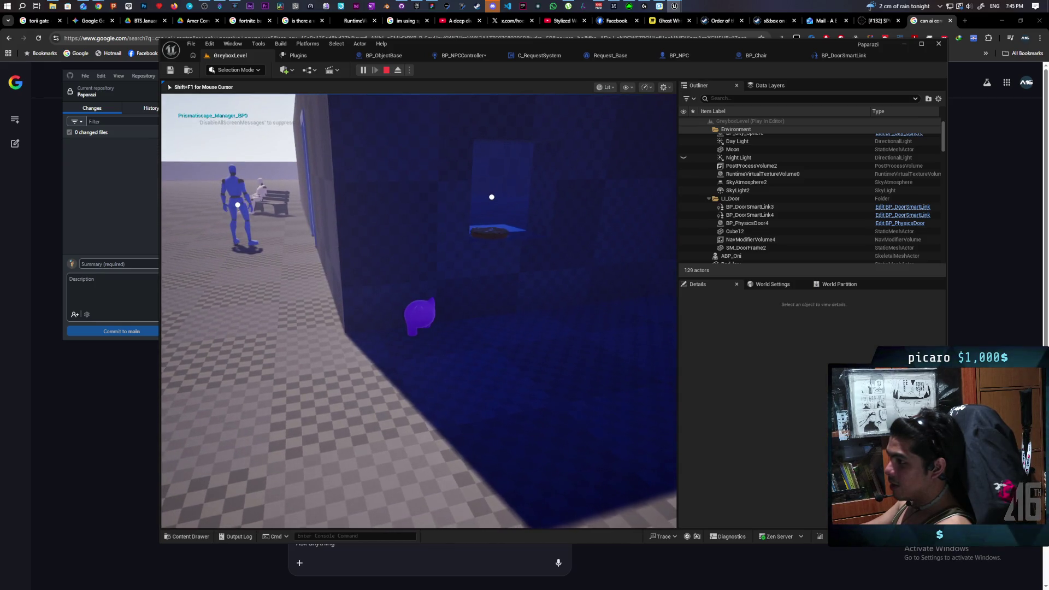
{"action": "key", "text": "w"}
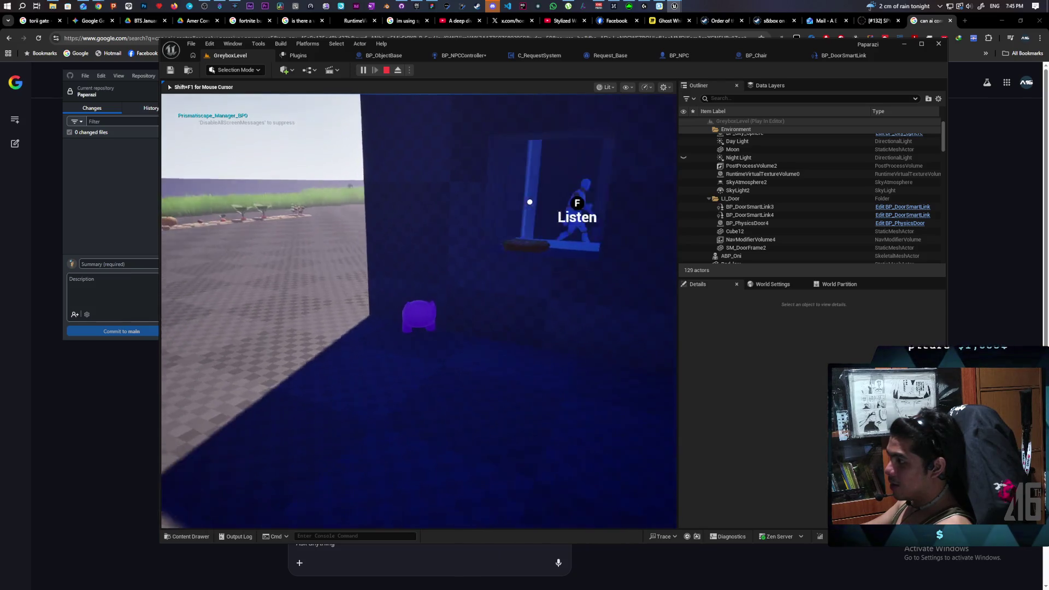
{"action": "key", "text": "d"}
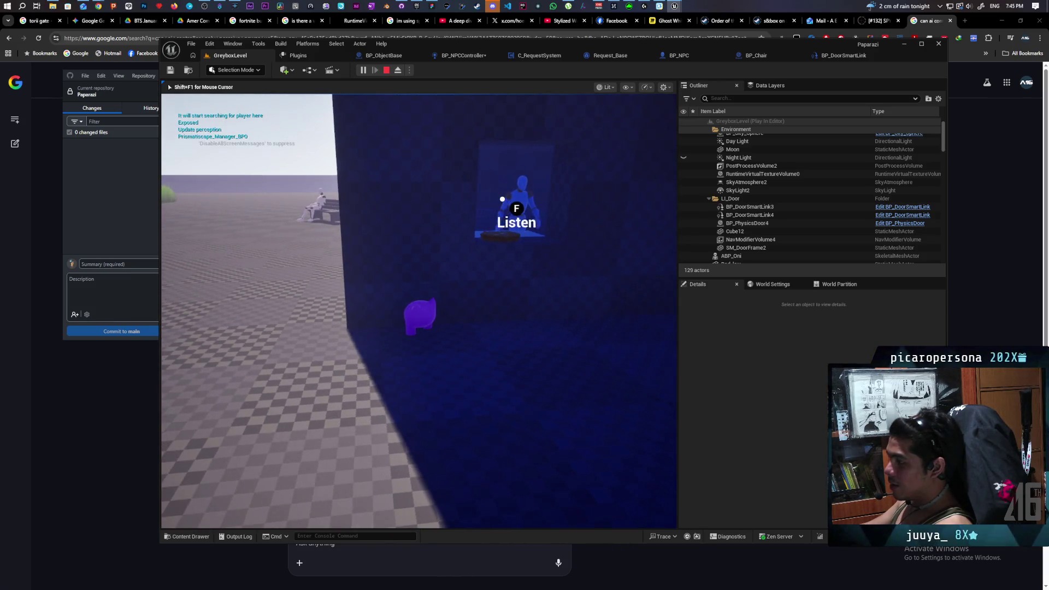
{"action": "key", "text": "f"}
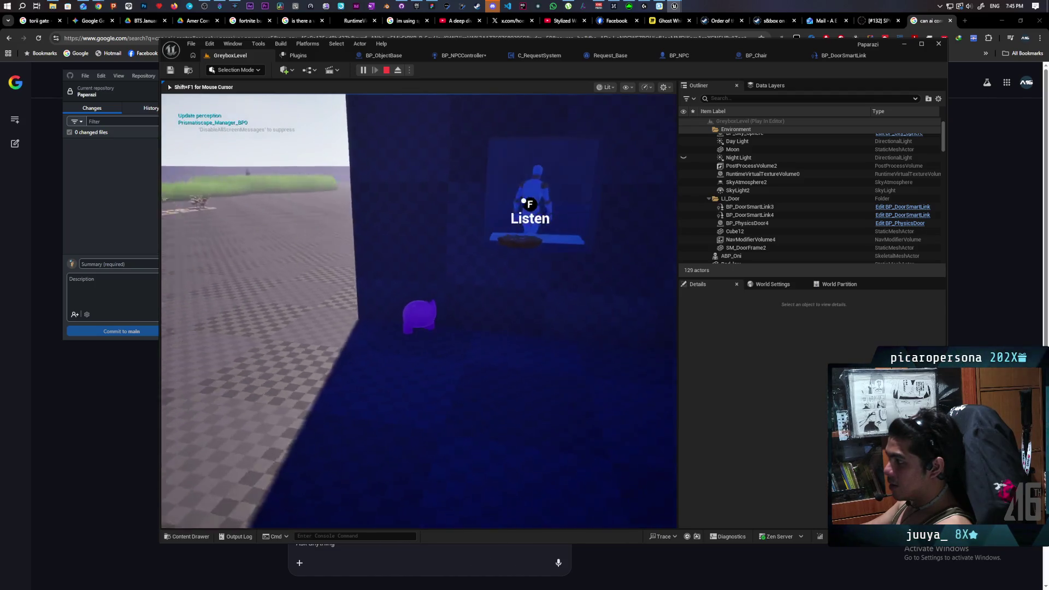
{"action": "key", "text": "f"}
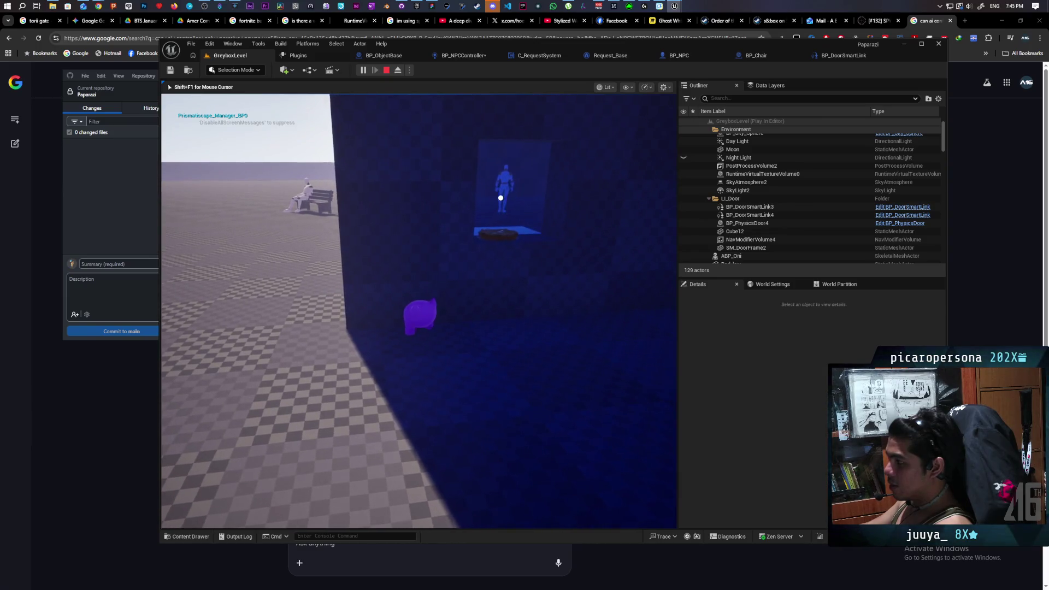
{"action": "key", "text": "d"}
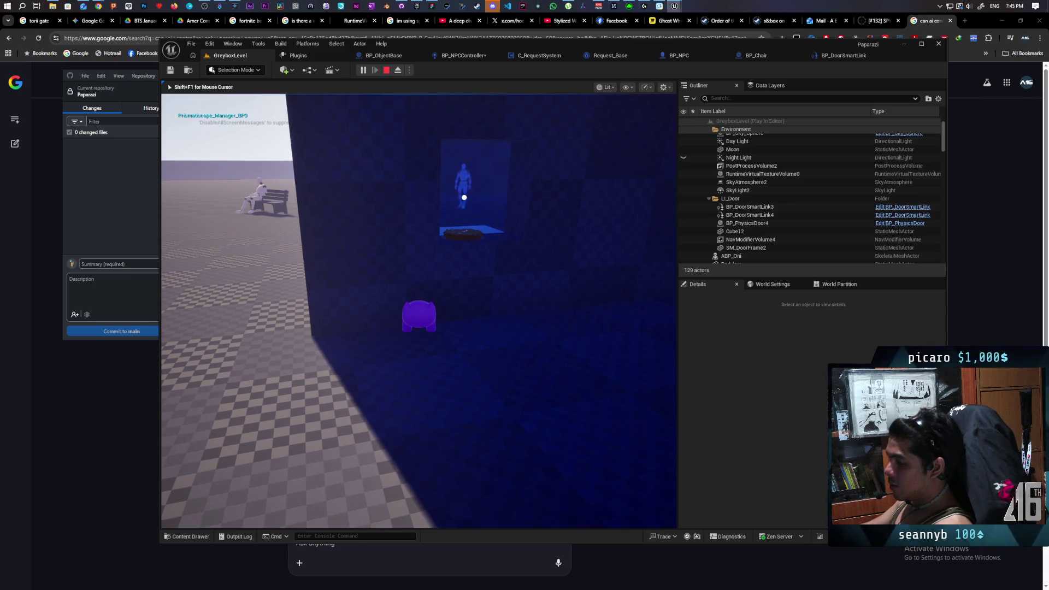
{"action": "key", "text": "Escape"}
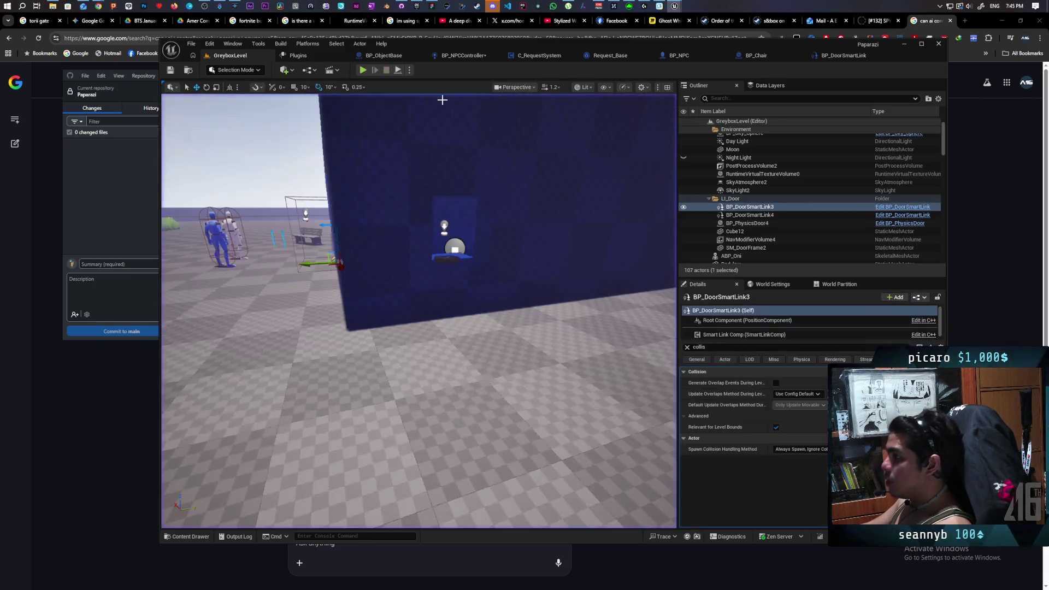
Replay the level, carrying the shovel through the tall grass toward the vegetable beds, then stop.
{"action": "left_click", "coordinate": [363, 70]}
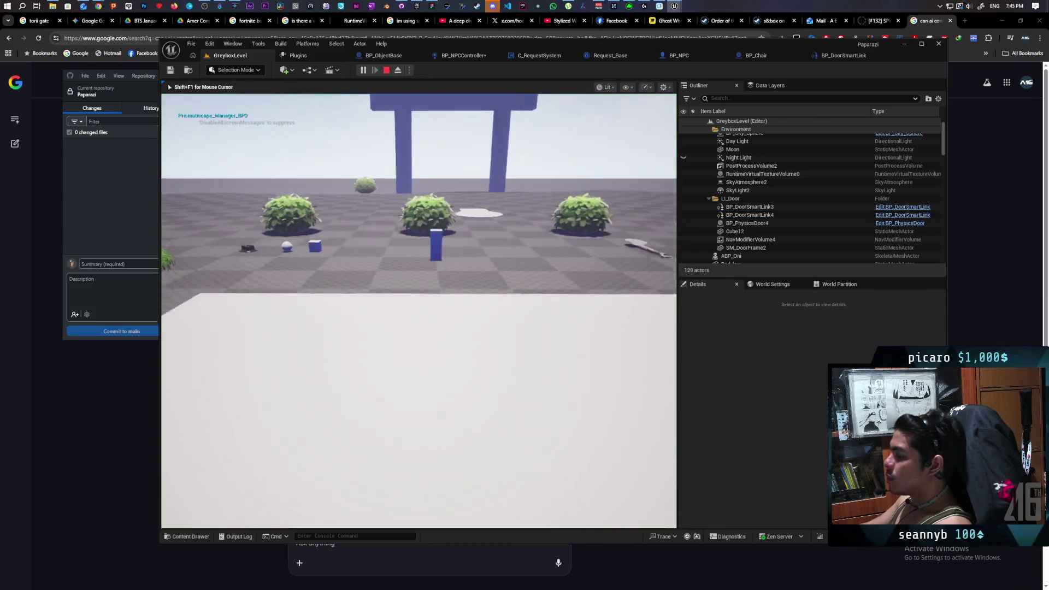
{"action": "key", "text": "w"}
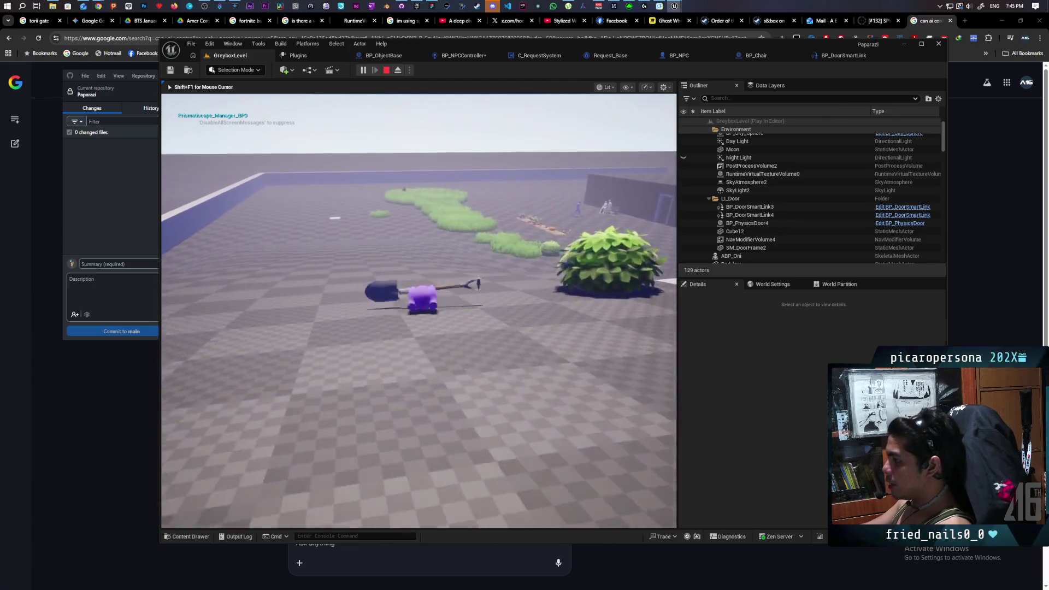
{"action": "key", "text": "w"}
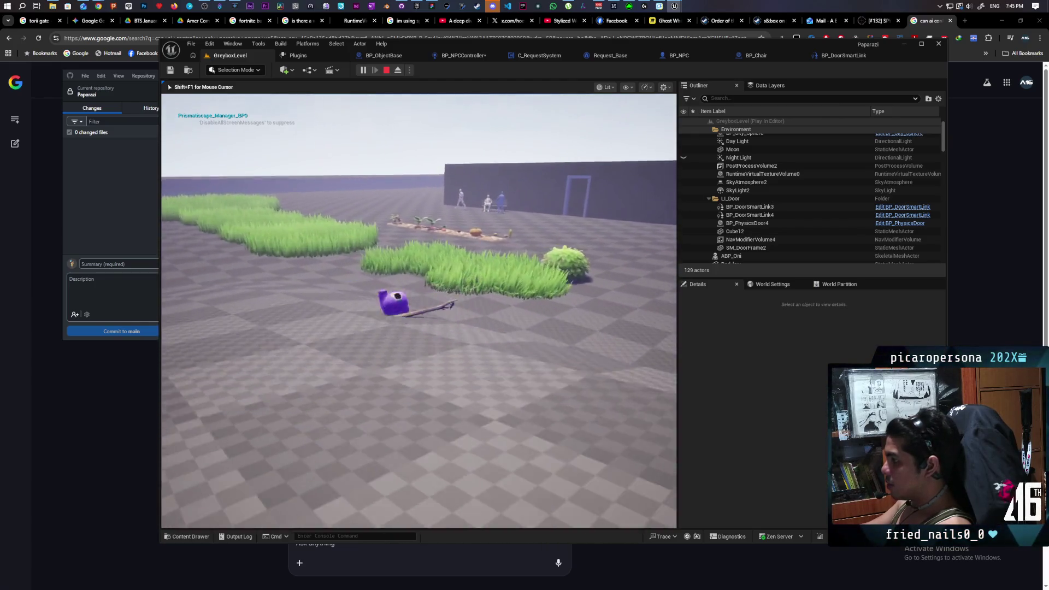
{"action": "key", "text": "w"}
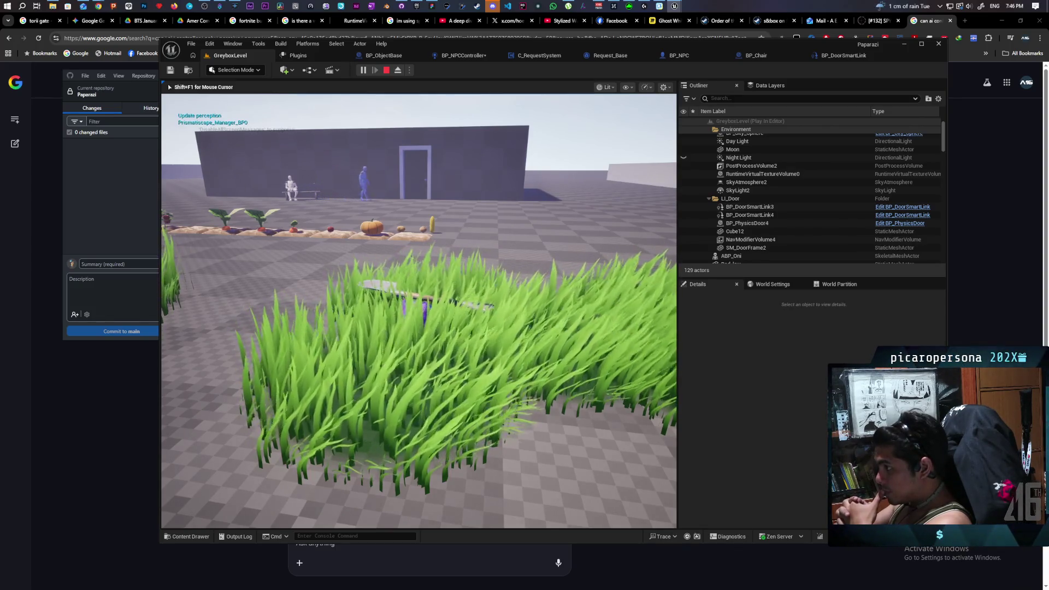
{"action": "key", "text": "w"}
{"action": "key", "text": "w"}
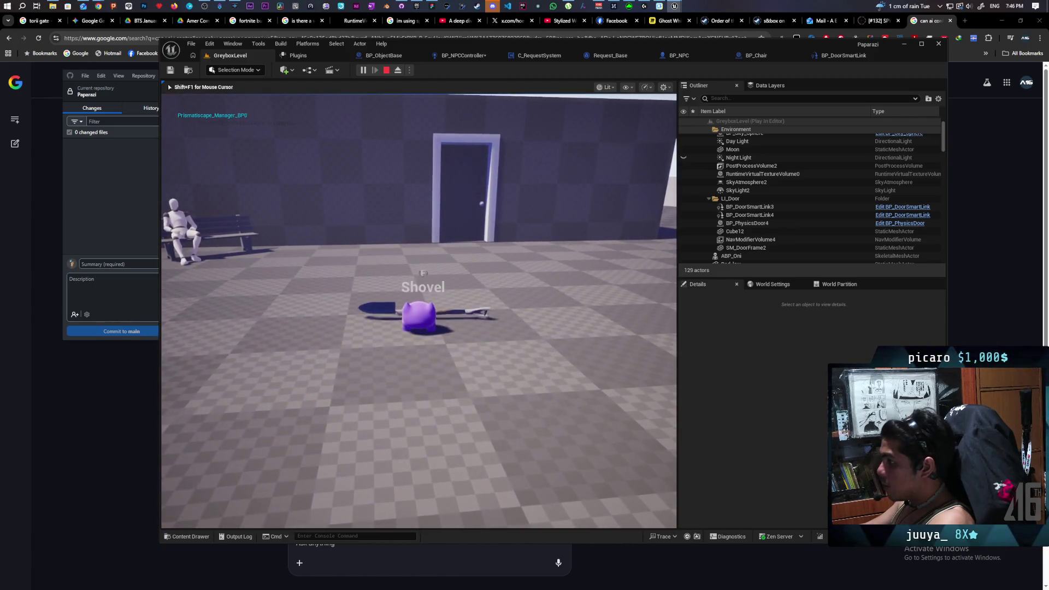
{"action": "key", "text": "s"}
{"action": "key", "text": "s"}
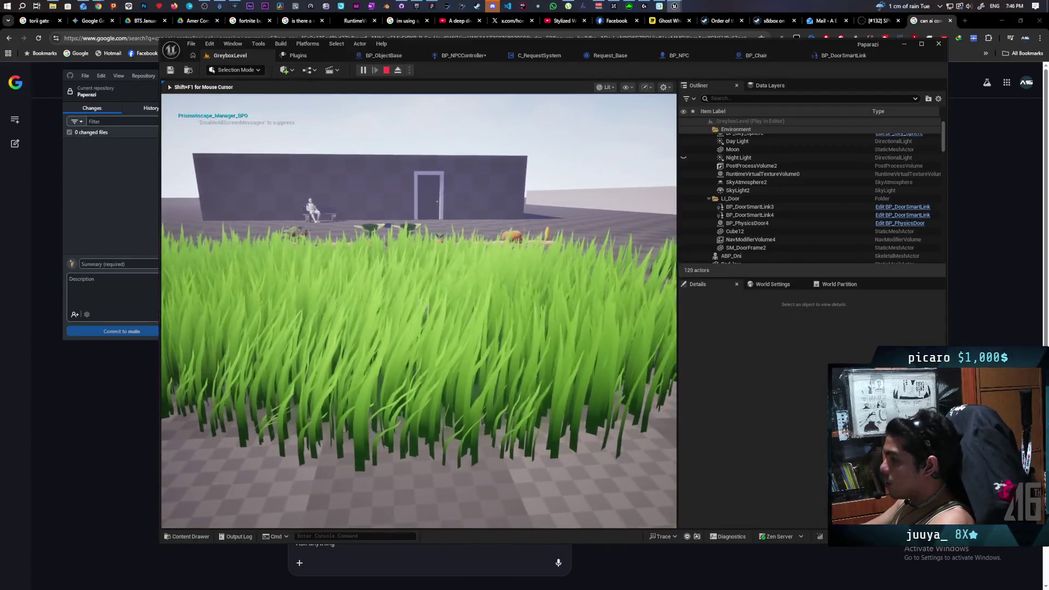
{"action": "key", "text": "s"}
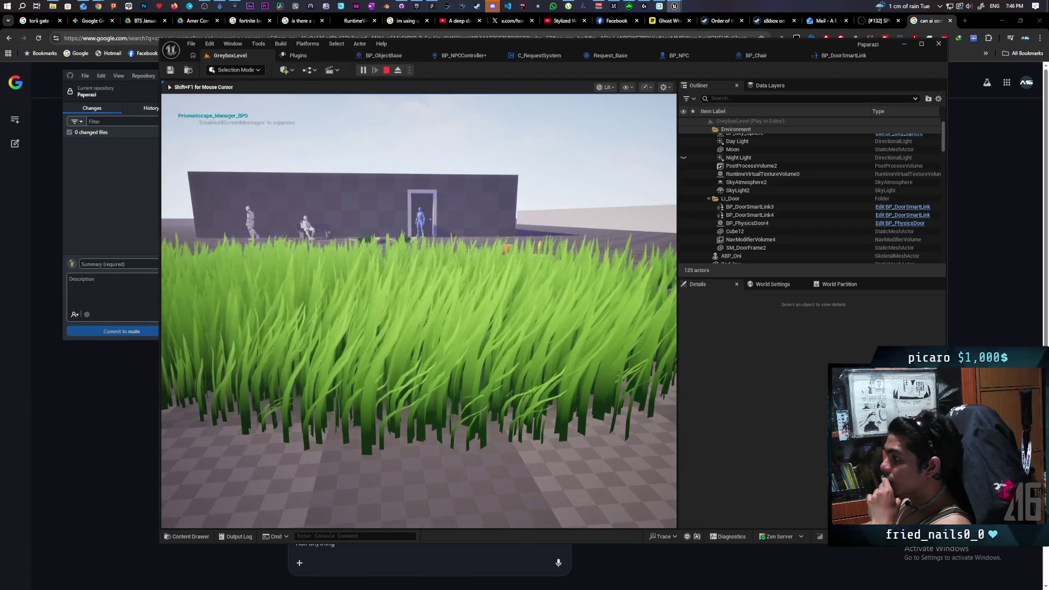
{"action": "key", "text": "w"}
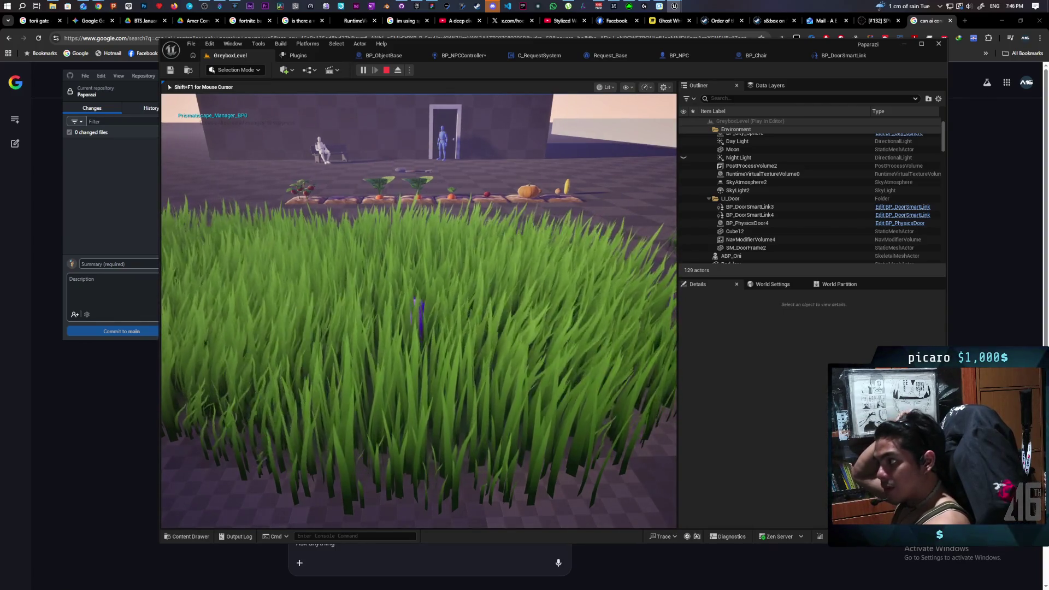
{"action": "key", "text": "Escape"}
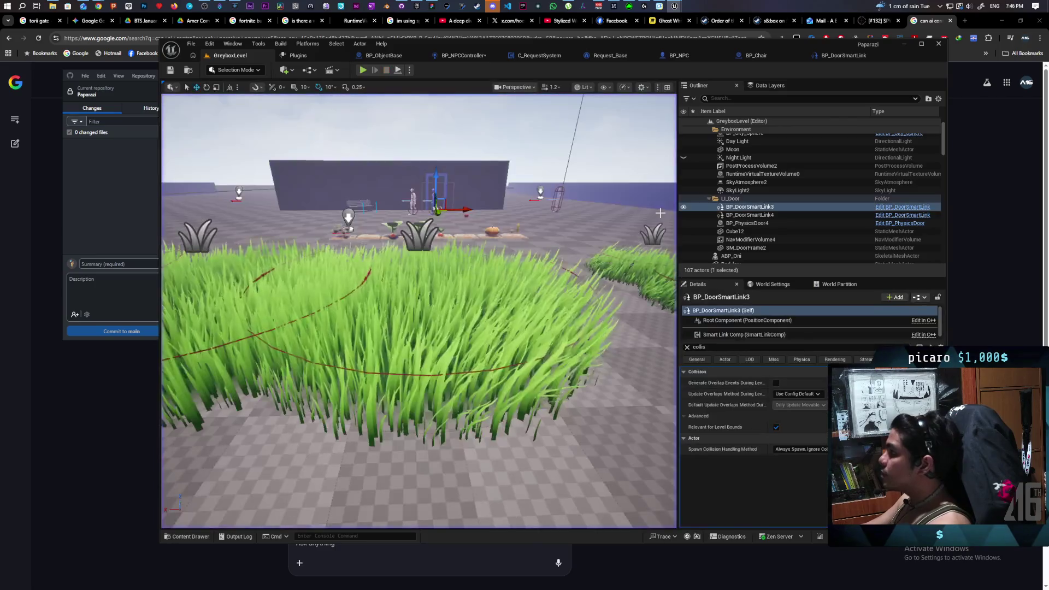
Look over the C_RequestSystem, Request_Base, BP_NPC and BP_NPCController event graphs in turn.
{"action": "left_click", "coordinate": [549, 56]}
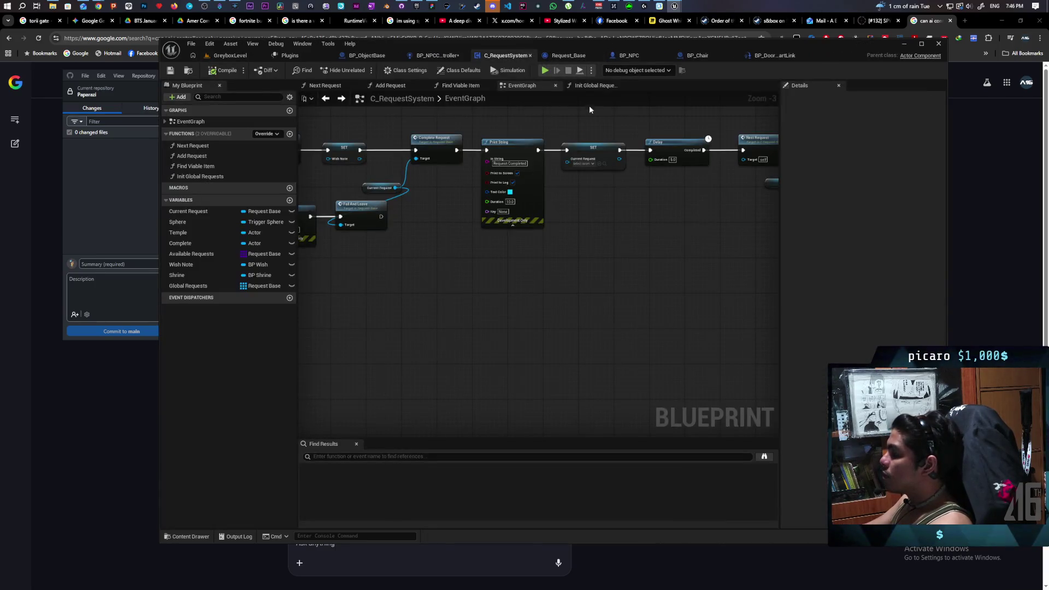
{"action": "scroll", "coordinate": [568, 163], "scroll_direction": "down", "scroll_amount": 7}
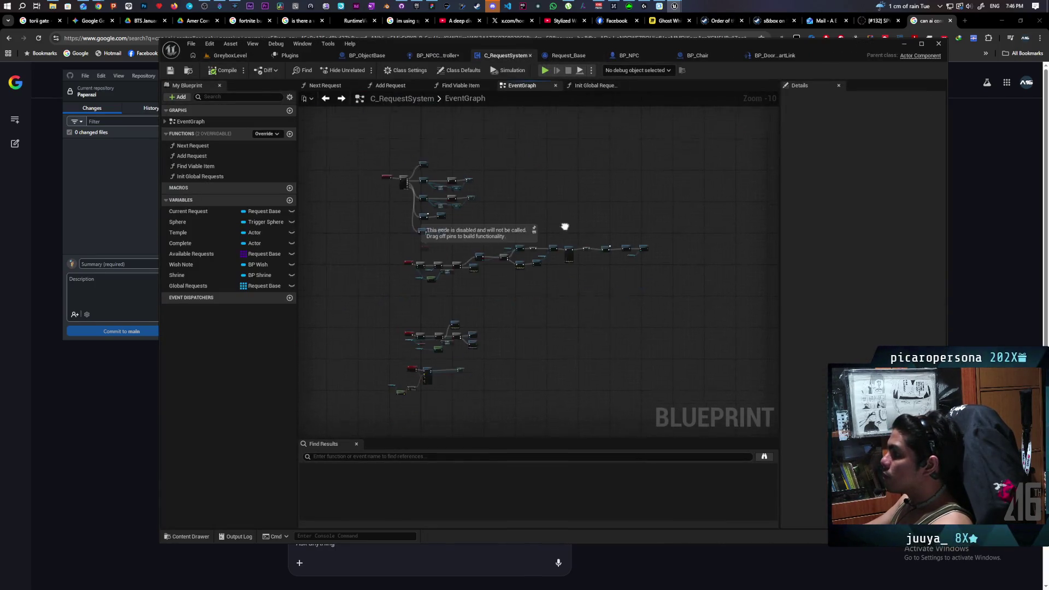
{"action": "left_click", "coordinate": [568, 56]}
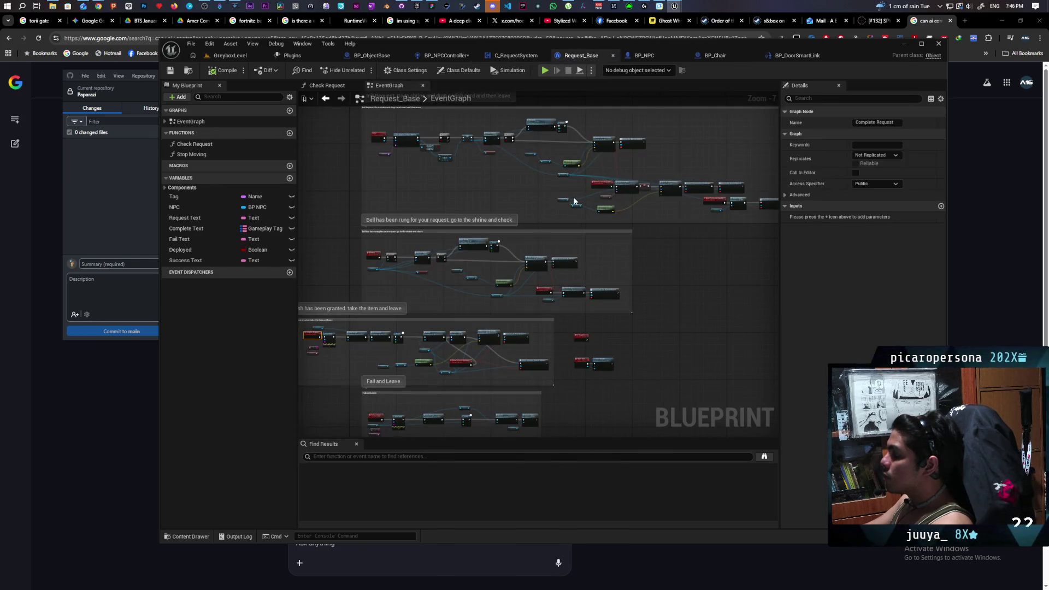
{"action": "scroll", "coordinate": [568, 199], "scroll_direction": "down", "scroll_amount": 2}
{"action": "left_click", "coordinate": [642, 56]}
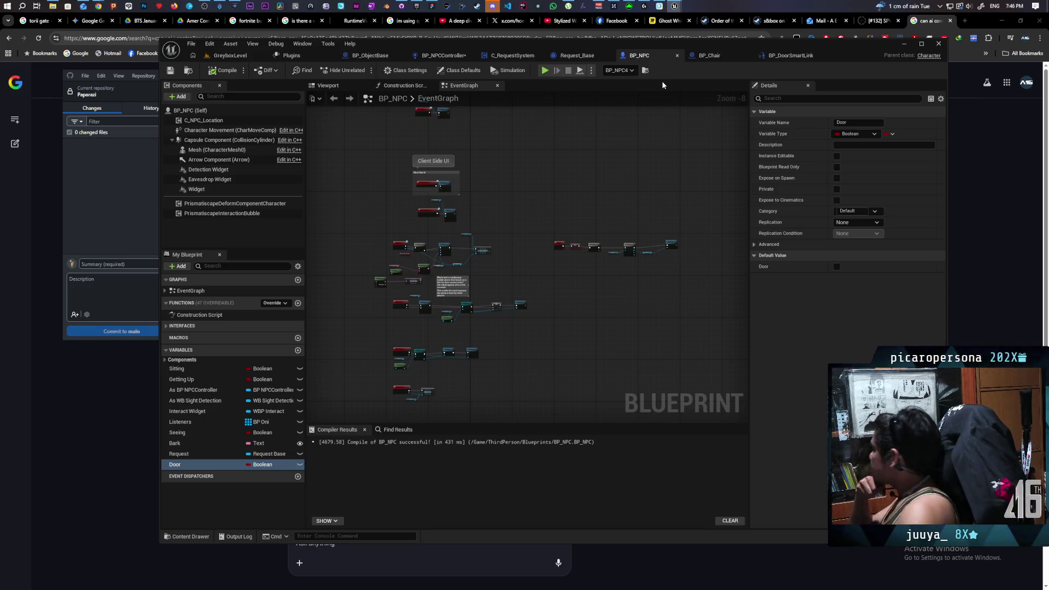
{"action": "left_click", "coordinate": [439, 55]}
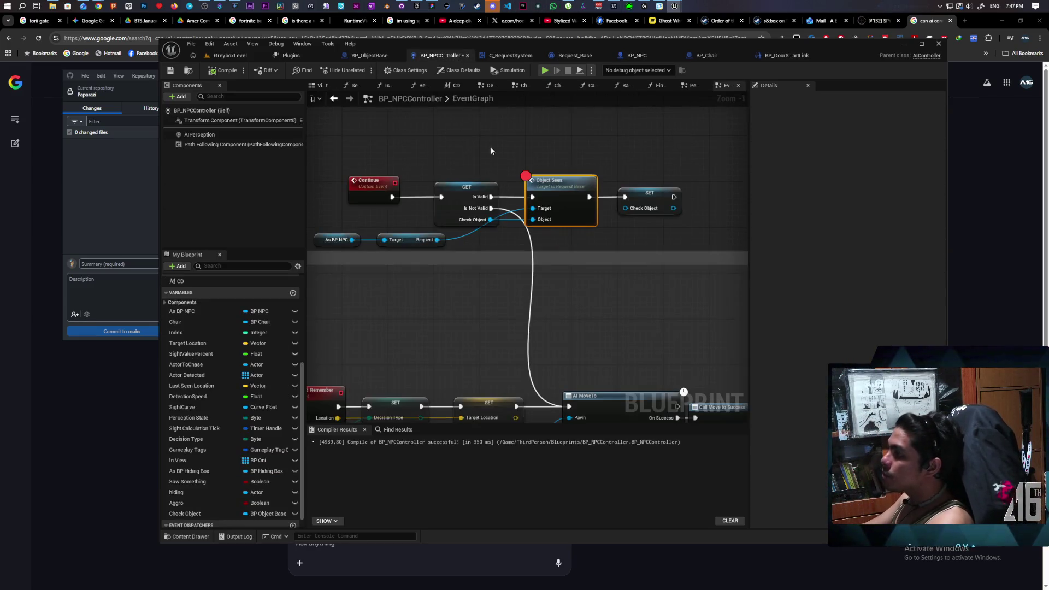
{"action": "scroll", "coordinate": [566, 158], "scroll_direction": "down", "scroll_amount": 5}
{"action": "scroll", "coordinate": [562, 186], "scroll_direction": "up", "scroll_amount": 3}
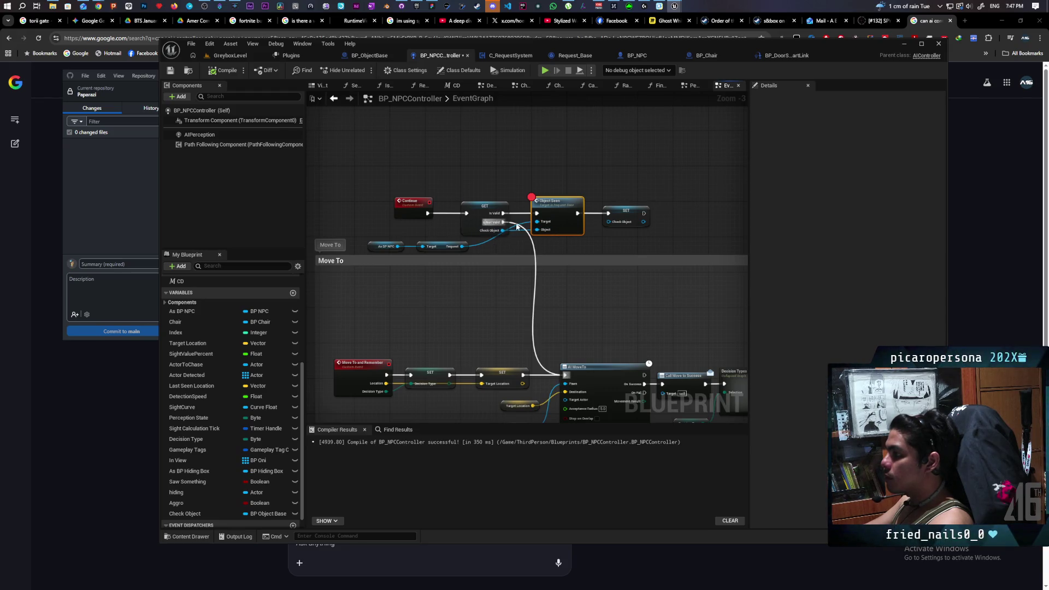
Browse BP_NPCController's logic and open its Perception graph.
{"action": "scroll", "coordinate": [464, 164], "scroll_direction": "down", "scroll_amount": 3}
{"action": "left_click_drag", "start_coordinate": [464, 165], "coordinate": [648, 233]}
{"action": "scroll", "coordinate": [555, 239], "scroll_direction": "up", "scroll_amount": 5}
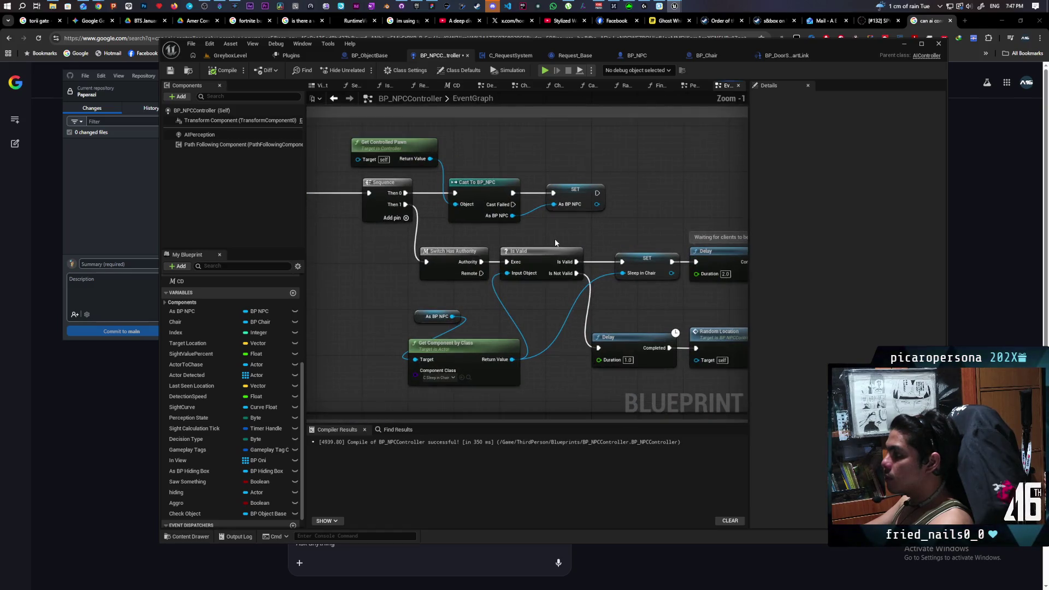
{"action": "scroll", "coordinate": [553, 234], "scroll_direction": "down", "scroll_amount": 6}
{"action": "scroll", "coordinate": [567, 168], "scroll_direction": "up", "scroll_amount": 5}
{"action": "scroll", "coordinate": [556, 202], "scroll_direction": "down", "scroll_amount": 5}
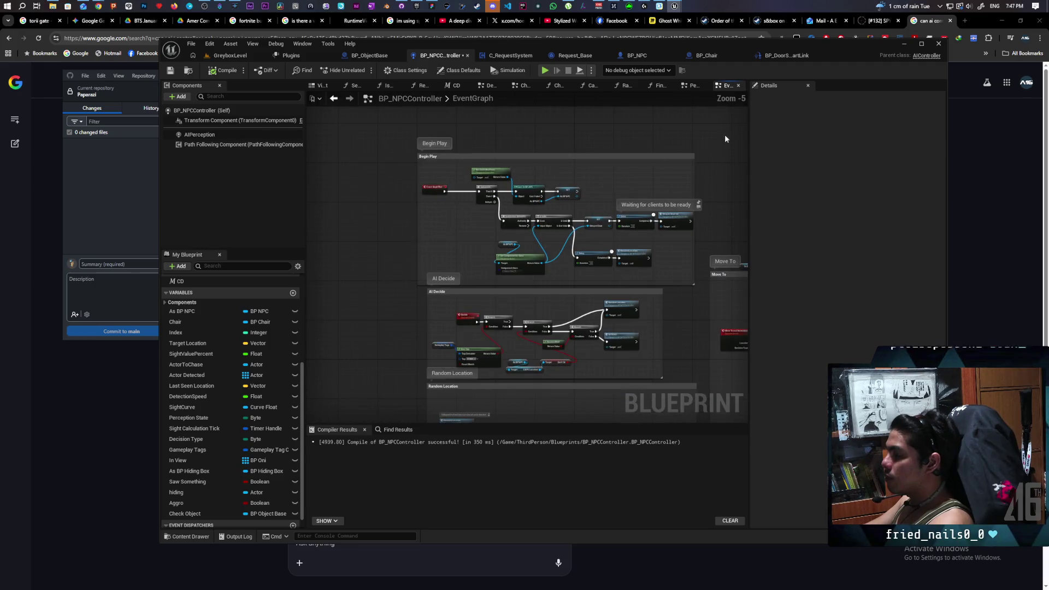
{"action": "scroll", "coordinate": [683, 117], "scroll_direction": "up", "scroll_amount": 2}
{"action": "left_click", "coordinate": [692, 86]}
{"action": "scroll", "coordinate": [650, 220], "scroll_direction": "up", "scroll_amount": 2}
Put a breakpoint on the Branch node following Cast To BP_ObjectBase.
{"action": "left_click_drag", "start_coordinate": [578, 257], "coordinate": [578, 257]}
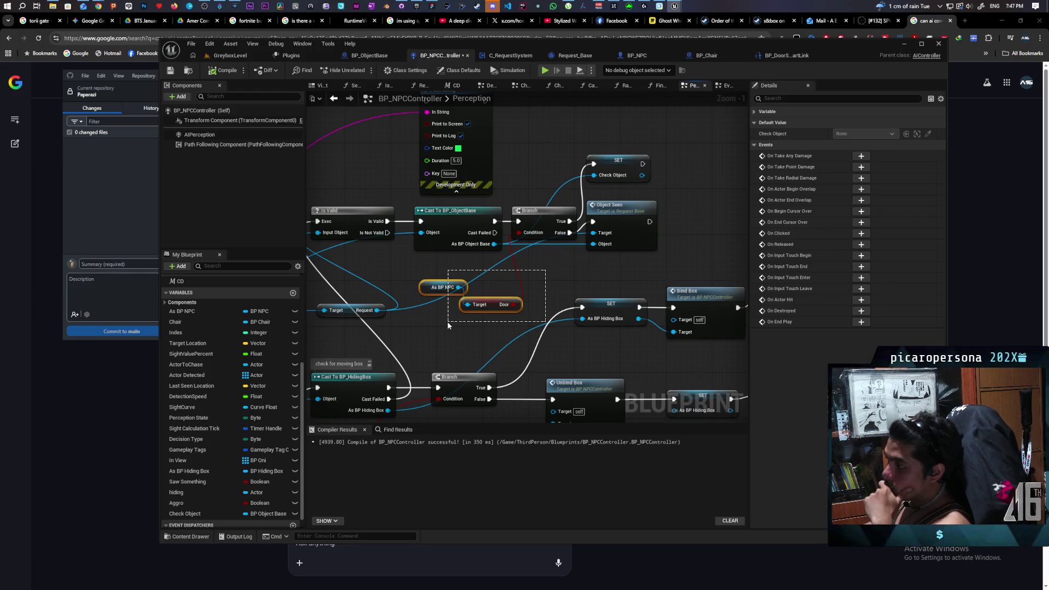
{"action": "left_click_drag", "start_coordinate": [448, 325], "coordinate": [447, 324]}
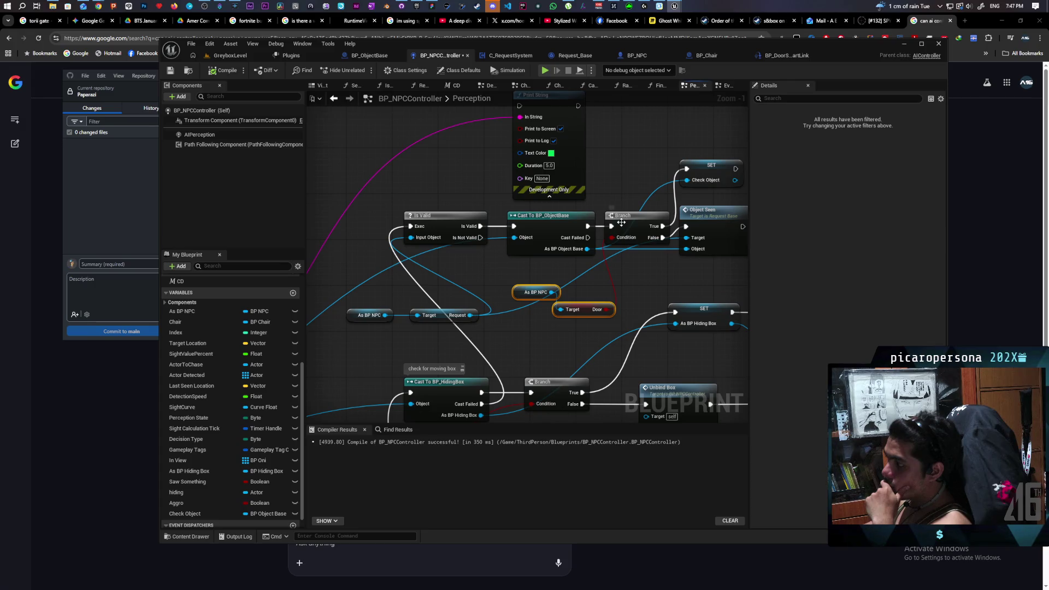
{"action": "left_click", "coordinate": [621, 222]}
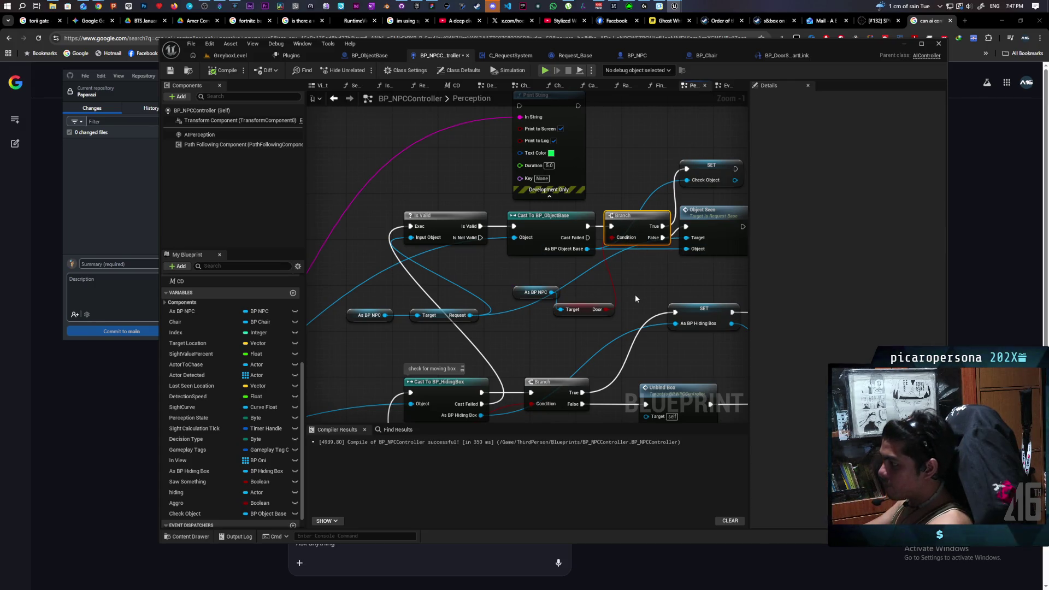
{"action": "key", "text": "F9"}
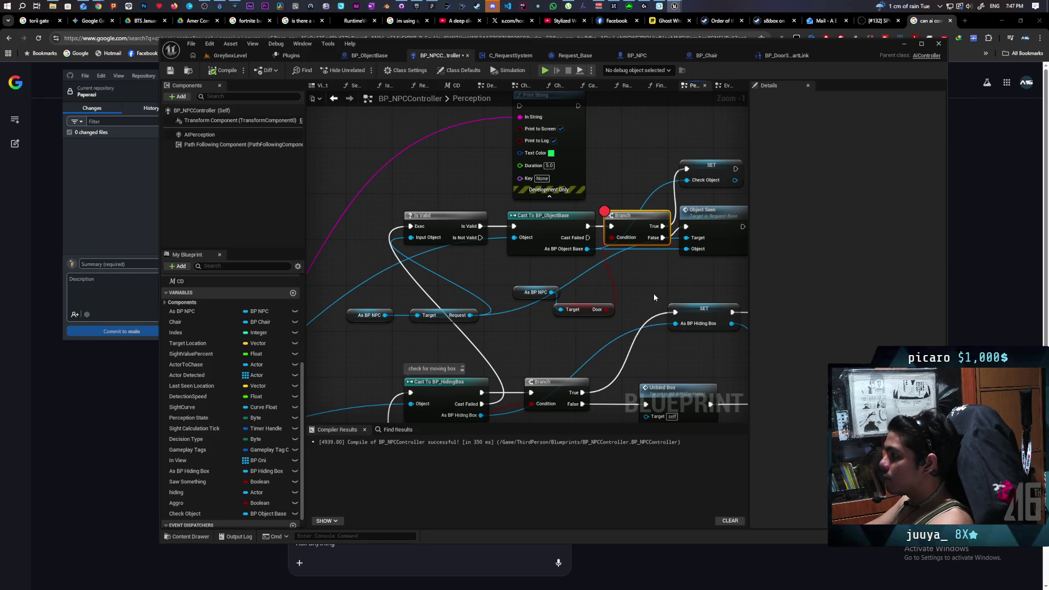
Run the game and resume past the Branch breakpoint twice until it halts again.
{"action": "left_click", "coordinate": [229, 55]}
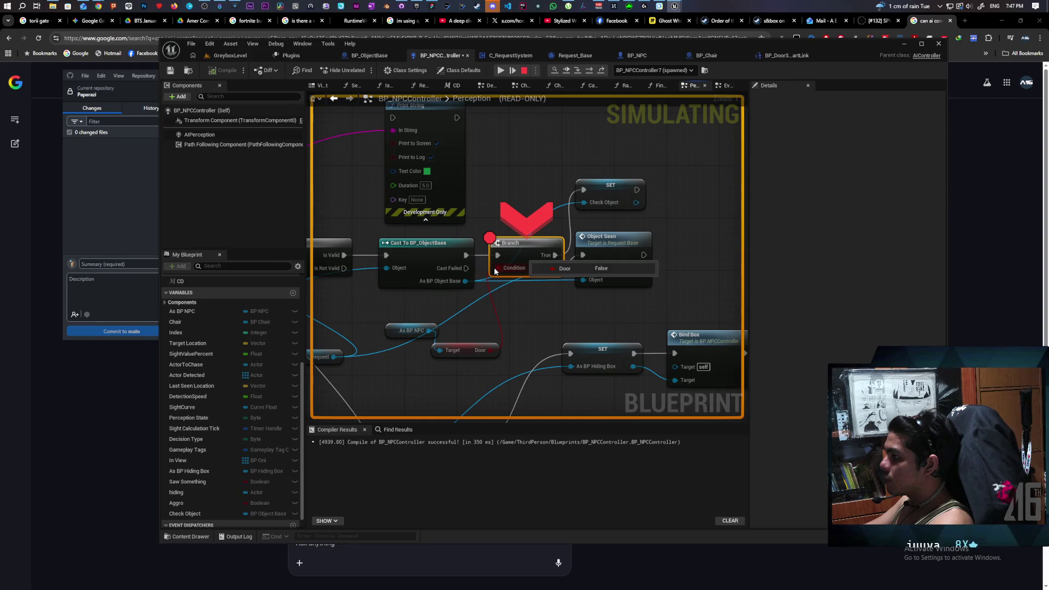
{"action": "left_click", "coordinate": [552, 71]}
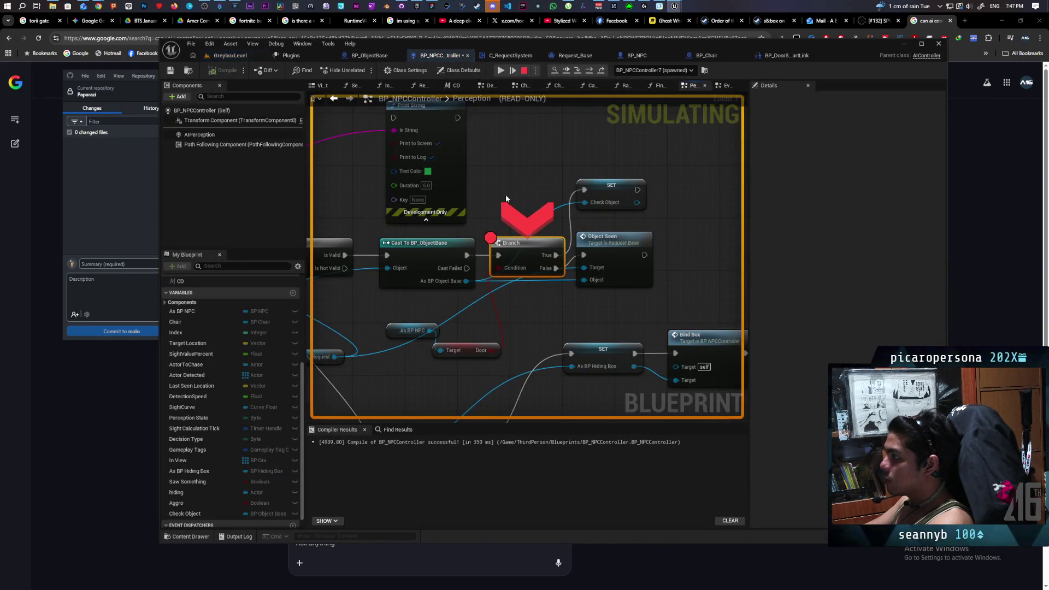
{"action": "left_click", "coordinate": [565, 70]}
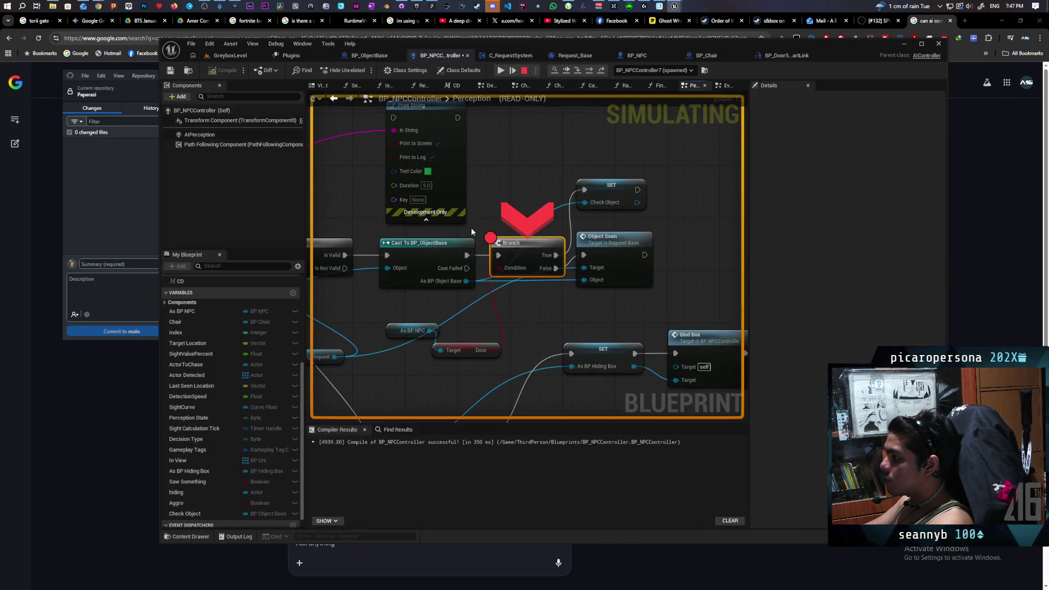
{"action": "mouse_move", "coordinate": [471, 227]}
{"action": "left_mouse_down"}
{"action": "mouse_move", "coordinate": [615, 227]}
{"action": "mouse_move", "coordinate": [612, 179]}
{"action": "mouse_move", "coordinate": [543, 197]}
{"action": "left_mouse_up"}
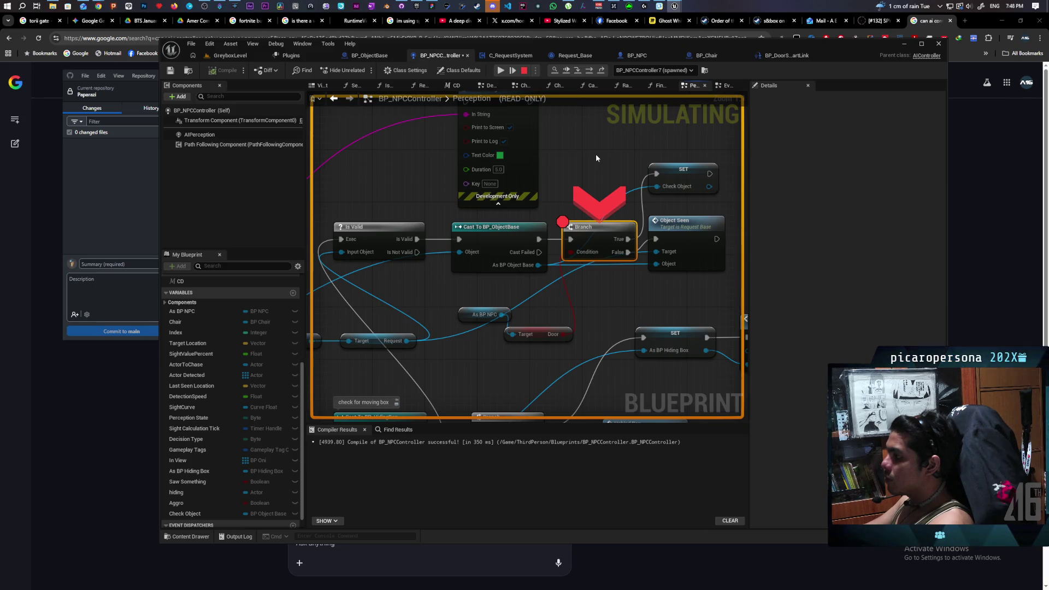
Stop the simulation and remove the breakpoint from the first Branch node.
{"action": "left_click", "coordinate": [524, 70]}
{"action": "left_click_drag", "start_coordinate": [600, 188], "coordinate": [526, 176]}
{"action": "scroll", "coordinate": [526, 176], "scroll_direction": "down", "scroll_amount": 2}
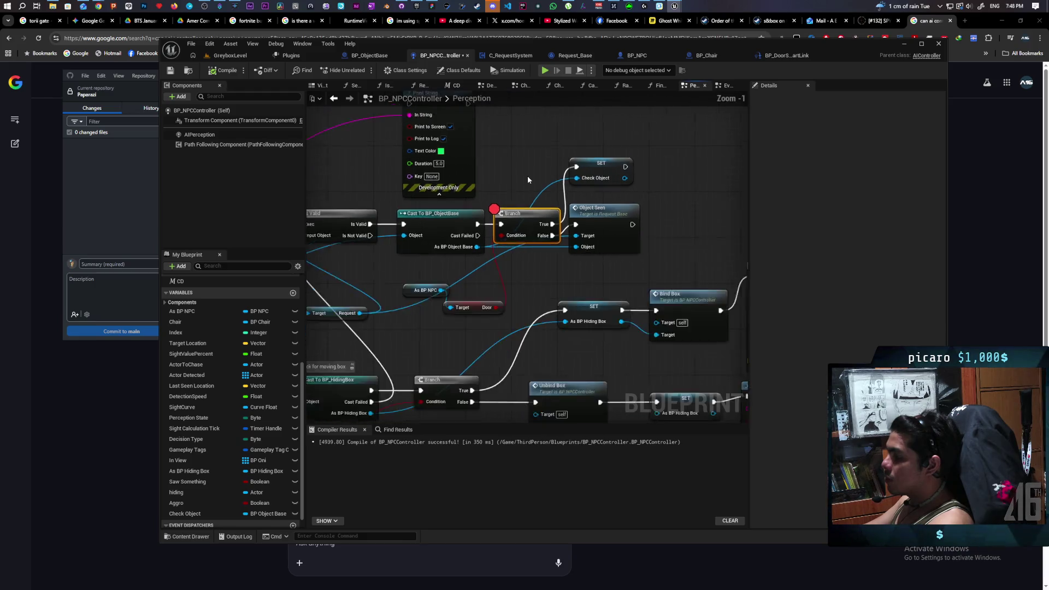
{"action": "left_click_drag", "start_coordinate": [533, 265], "coordinate": [605, 258]}
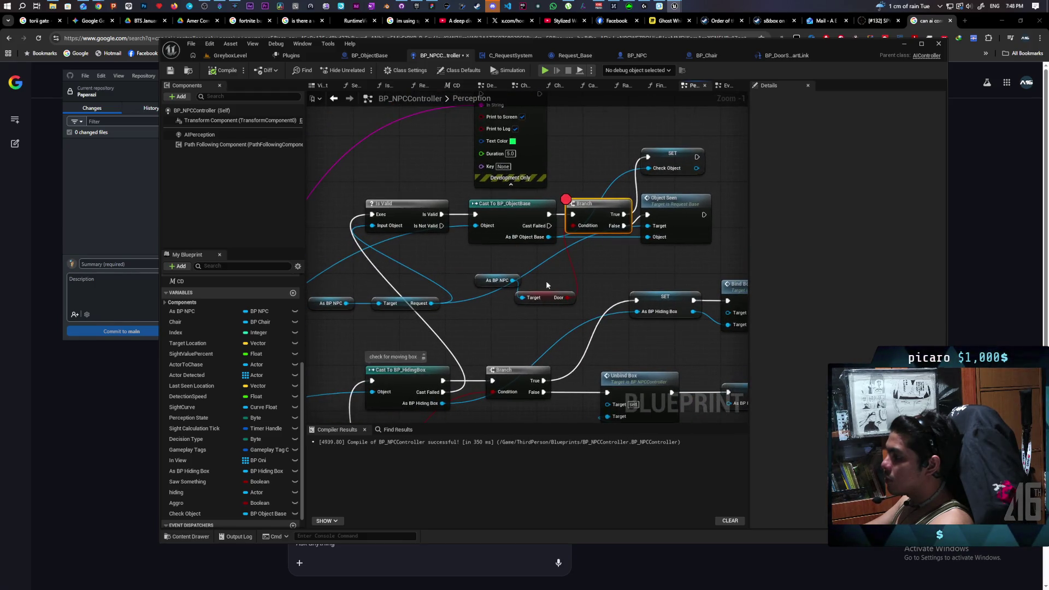
{"action": "left_click_drag", "start_coordinate": [504, 285], "coordinate": [556, 290]}
{"action": "left_click", "coordinate": [593, 221]}
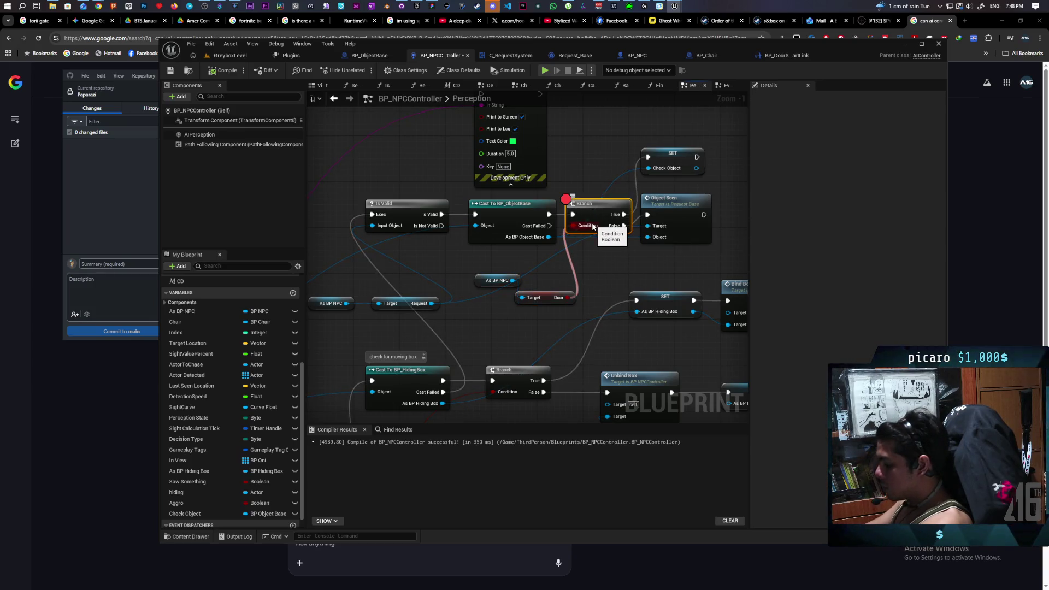
{"action": "key", "text": "F9"}
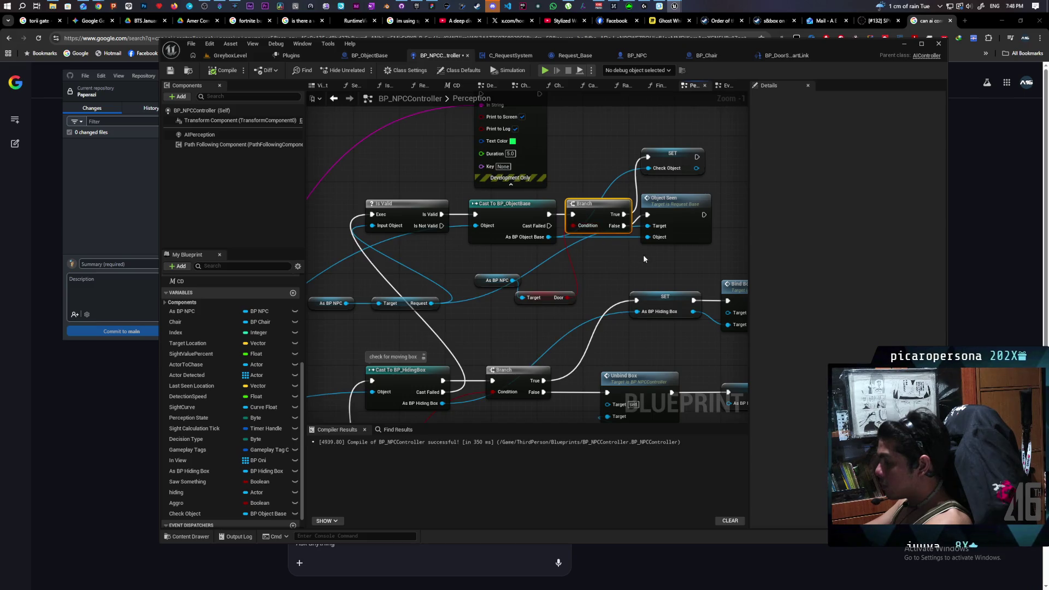
Insert a Check Request node on the Request wire, taking the cast object as input.
{"action": "left_click", "coordinate": [605, 230]}
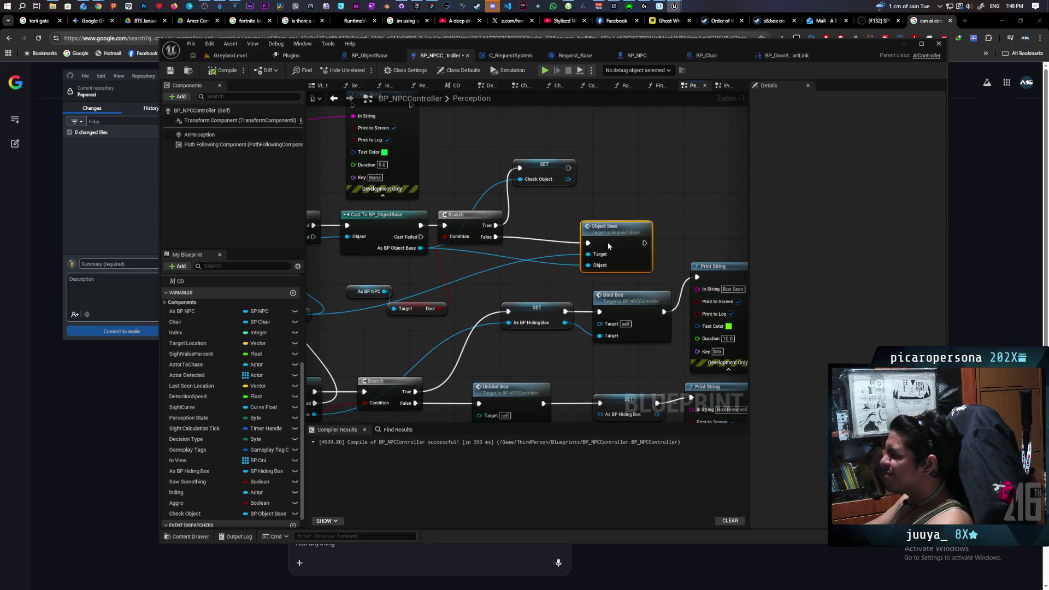
{"action": "left_click_drag", "start_coordinate": [612, 237], "coordinate": [616, 239]}
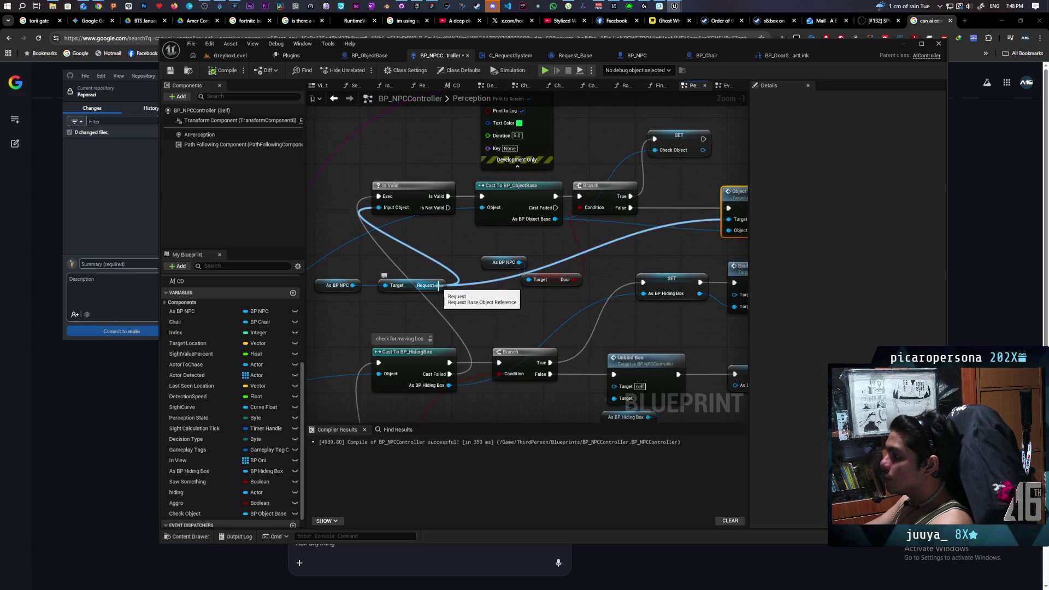
{"action": "left_click_drag", "start_coordinate": [439, 285], "coordinate": [464, 307]}
{"action": "type", "text": "check"}
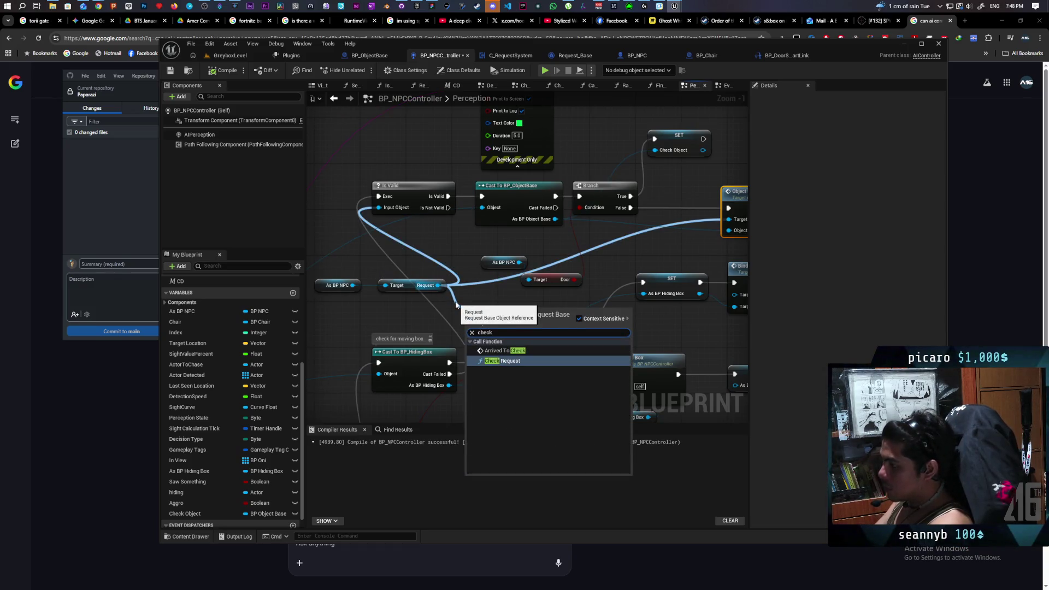
{"action": "key", "text": "Return"}
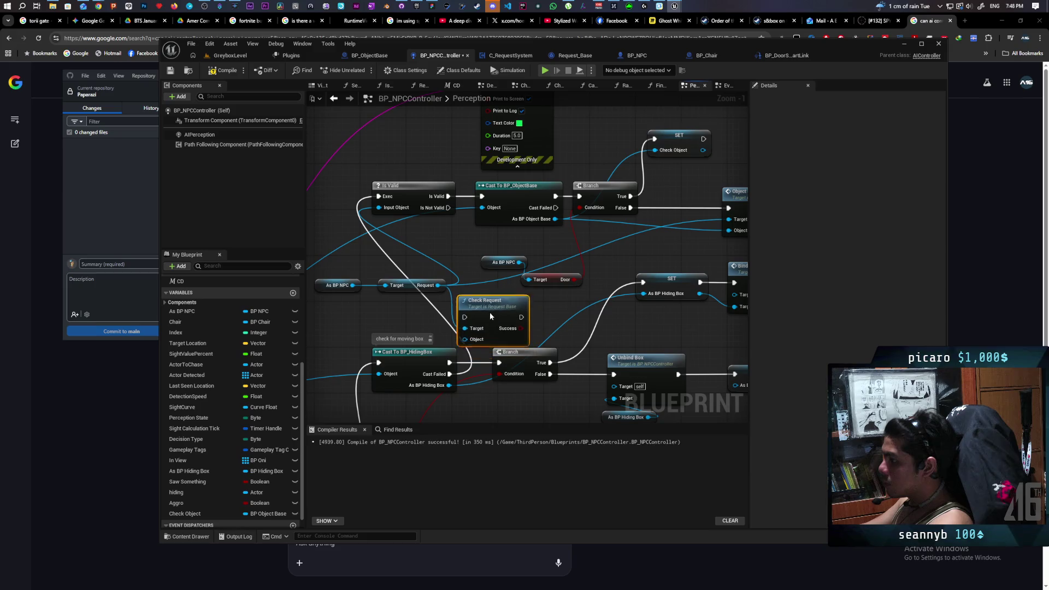
{"action": "left_click_drag", "start_coordinate": [555, 219], "coordinate": [466, 336]}
{"action": "left_click_drag", "start_coordinate": [483, 295], "coordinate": [593, 237]}
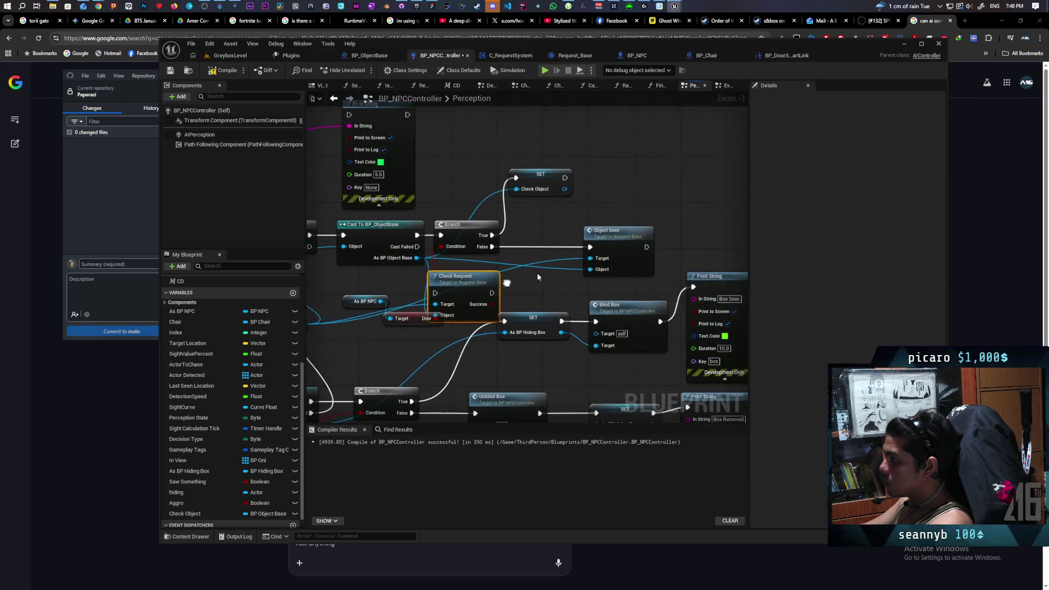
{"action": "mouse_move", "coordinate": [459, 273]}
{"action": "left_mouse_down"}
{"action": "mouse_move", "coordinate": [459, 223]}
{"action": "mouse_move", "coordinate": [584, 224]}
{"action": "left_mouse_up"}
Add a second Branch driven by Check Request's Success, tidy the layout, and breakpoint it.
{"action": "mouse_move", "coordinate": [459, 221]}
{"action": "left_mouse_down"}
{"action": "mouse_move", "coordinate": [459, 236]}
{"action": "mouse_move", "coordinate": [464, 213]}
{"action": "mouse_move", "coordinate": [410, 235]}
{"action": "left_mouse_up"}
{"action": "mouse_move", "coordinate": [688, 158]}
{"action": "left_mouse_down"}
{"action": "mouse_move", "coordinate": [558, 200]}
{"action": "mouse_move", "coordinate": [470, 249]}
{"action": "mouse_move", "coordinate": [554, 211]}
{"action": "left_mouse_up"}
{"action": "left_click", "coordinate": [470, 188]}
{"action": "left_click_drag", "start_coordinate": [414, 245], "coordinate": [480, 211]}
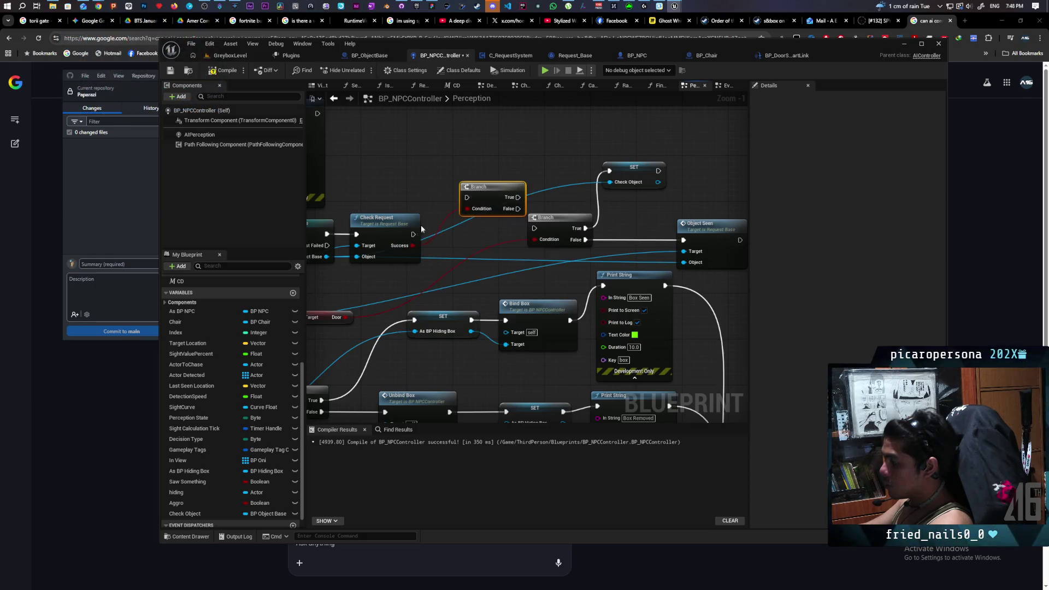
{"action": "mouse_move", "coordinate": [413, 234]}
{"action": "left_mouse_down"}
{"action": "mouse_move", "coordinate": [467, 197]}
{"action": "mouse_move", "coordinate": [465, 234]}
{"action": "mouse_move", "coordinate": [470, 223]}
{"action": "mouse_move", "coordinate": [505, 233]}
{"action": "mouse_move", "coordinate": [555, 223]}
{"action": "left_mouse_up"}
{"action": "left_click_drag", "start_coordinate": [622, 215], "coordinate": [584, 199]}
{"action": "left_click_drag", "start_coordinate": [675, 205], "coordinate": [680, 210]}
{"action": "left_click", "coordinate": [510, 220]}
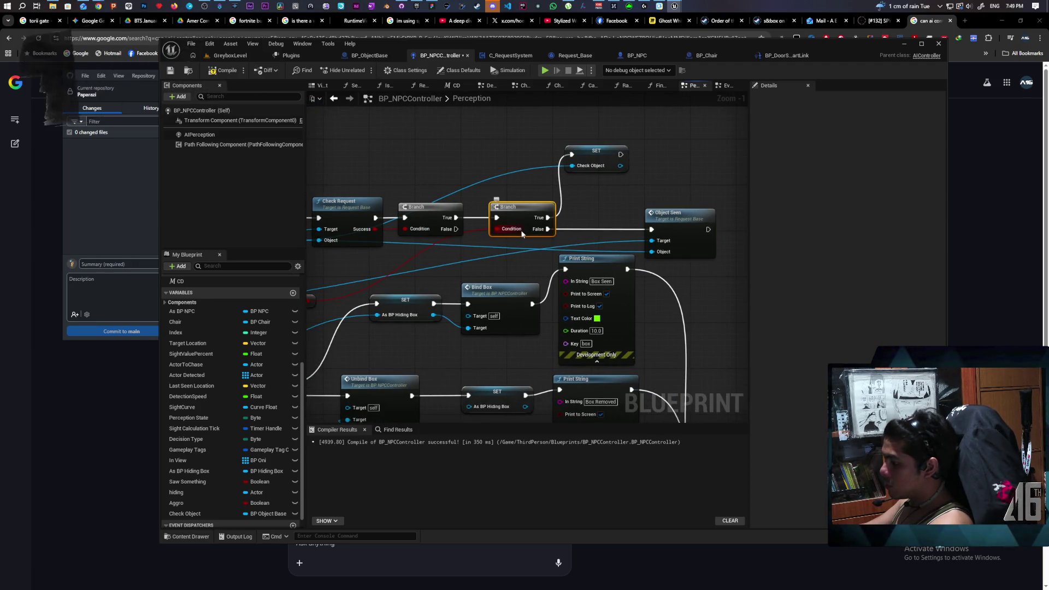
{"action": "key", "text": "F9"}
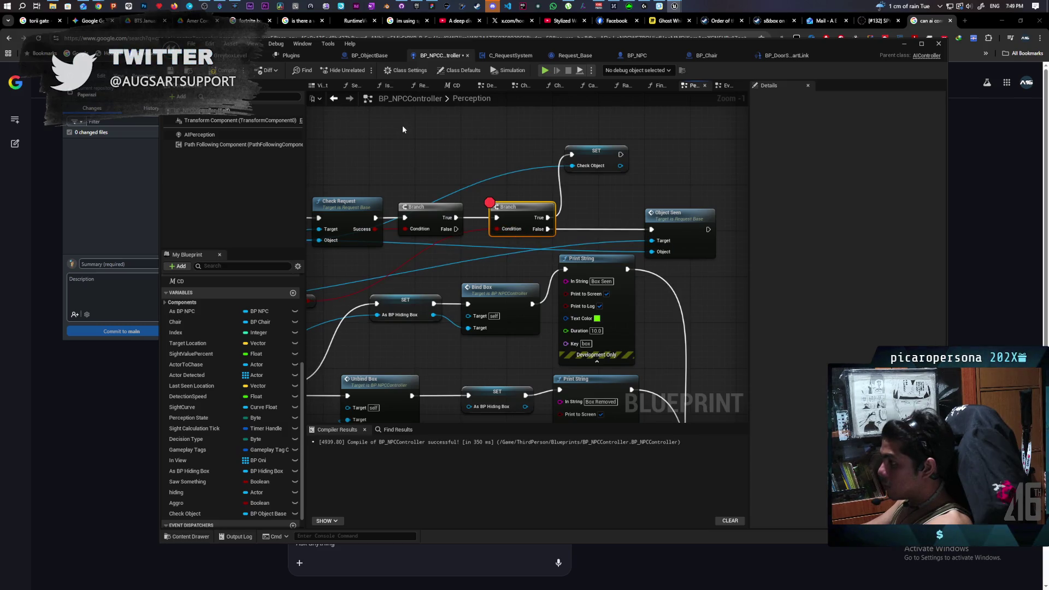
Compile BP_NPCController and play-test, walking around the grass and garden until the second Branch breakpoint hits.
{"action": "left_click", "coordinate": [238, 61]}
{"action": "left_click", "coordinate": [544, 70]}
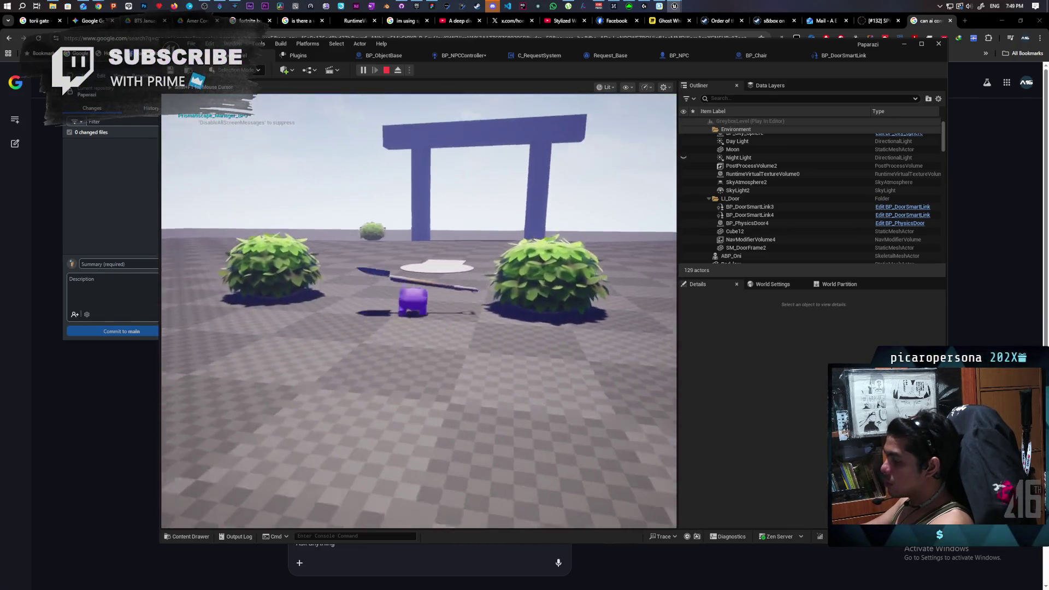
{"action": "key", "text": "shift+F1"}
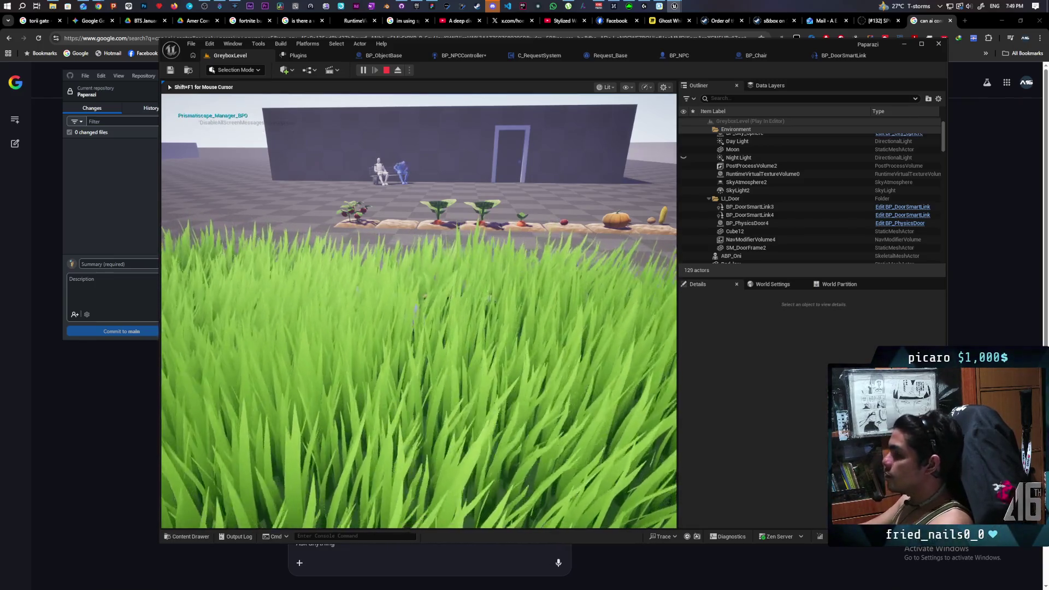
{"action": "key", "text": "w"}
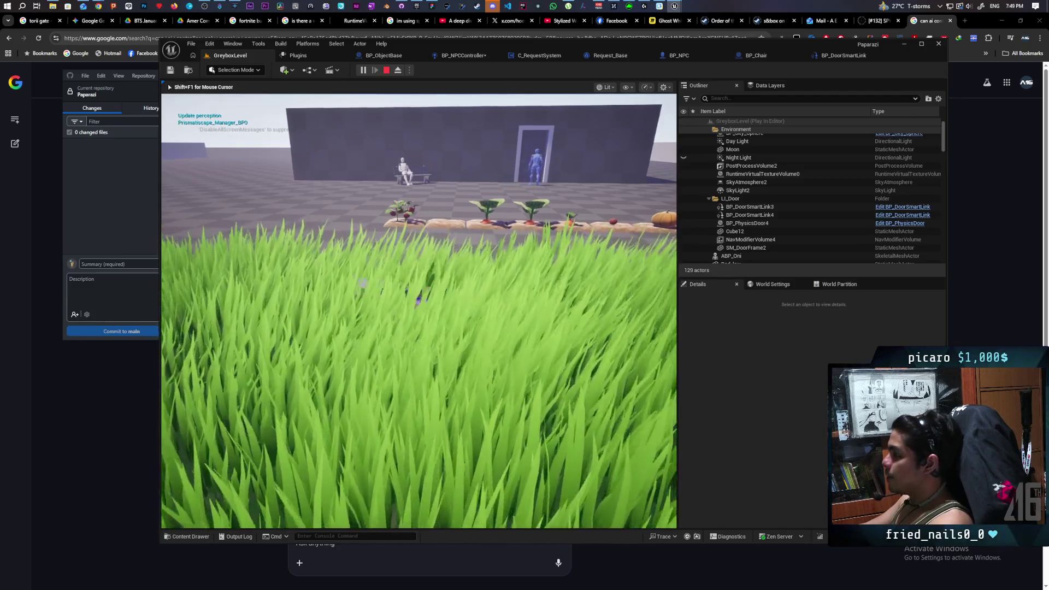
{"action": "key", "text": "w"}
{"action": "key", "text": "w"}
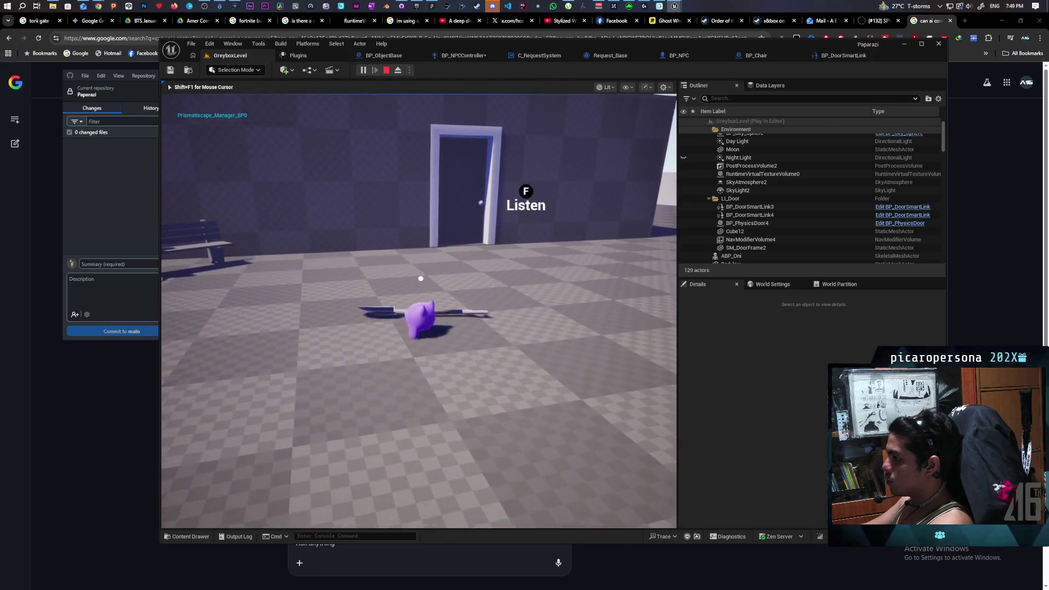
{"action": "key", "text": "s"}
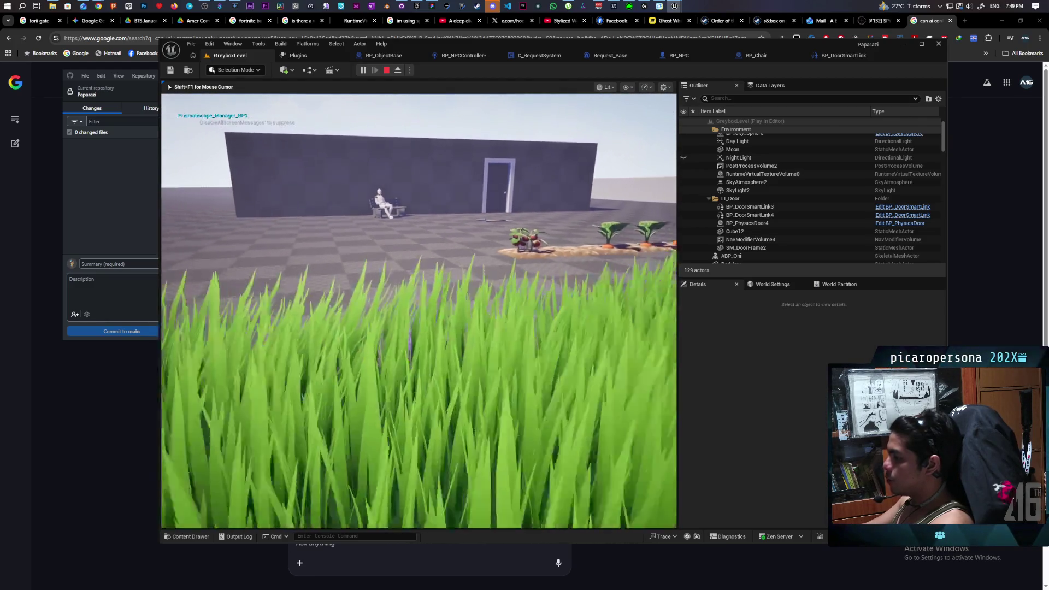
{"action": "key", "text": "w"}
{"action": "key", "text": "s"}
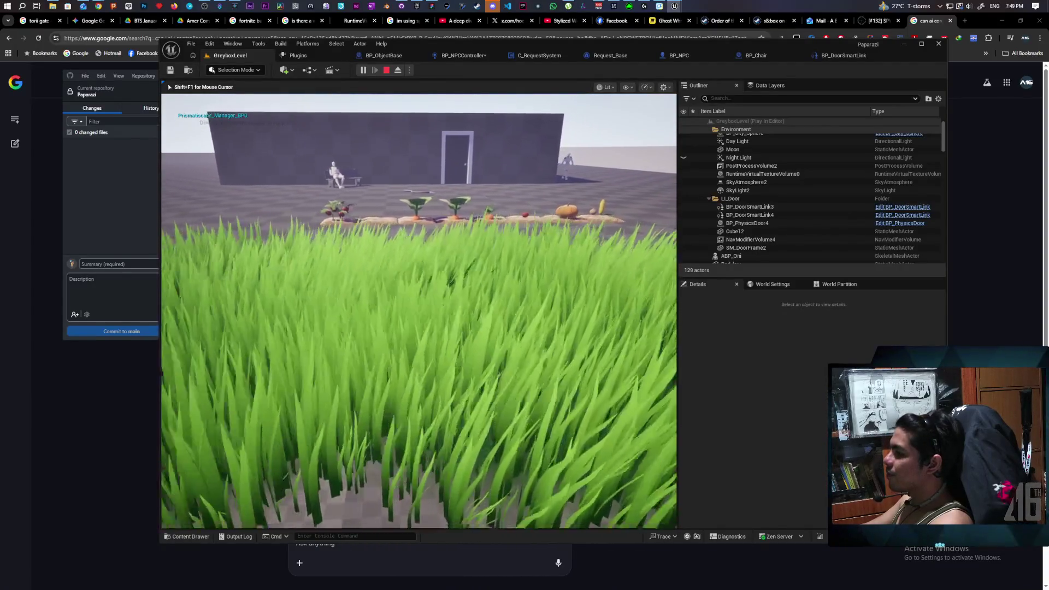
{"action": "key", "text": "s"}
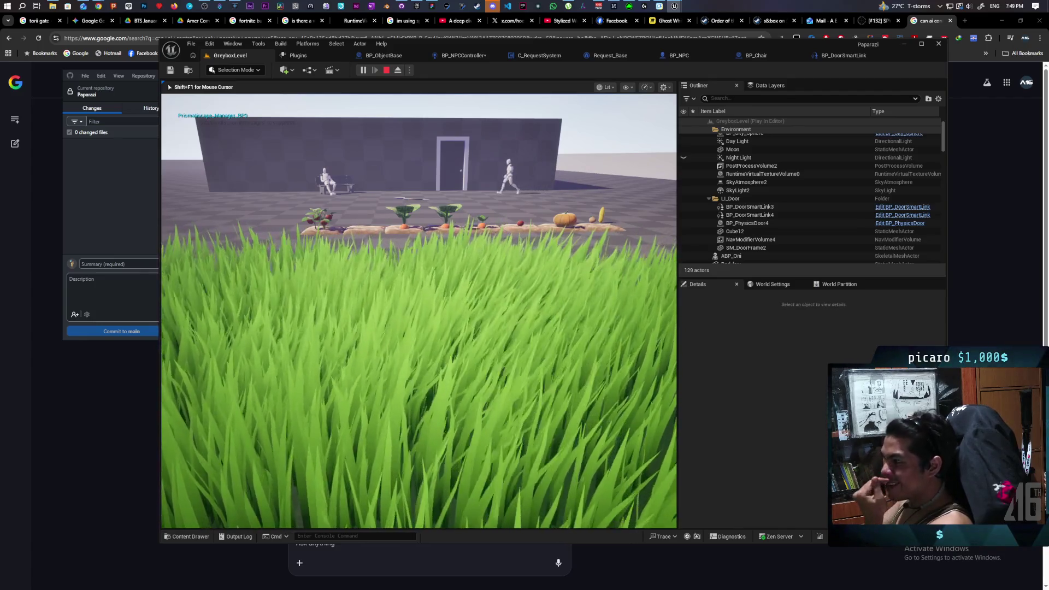
{"action": "key", "text": "d"}
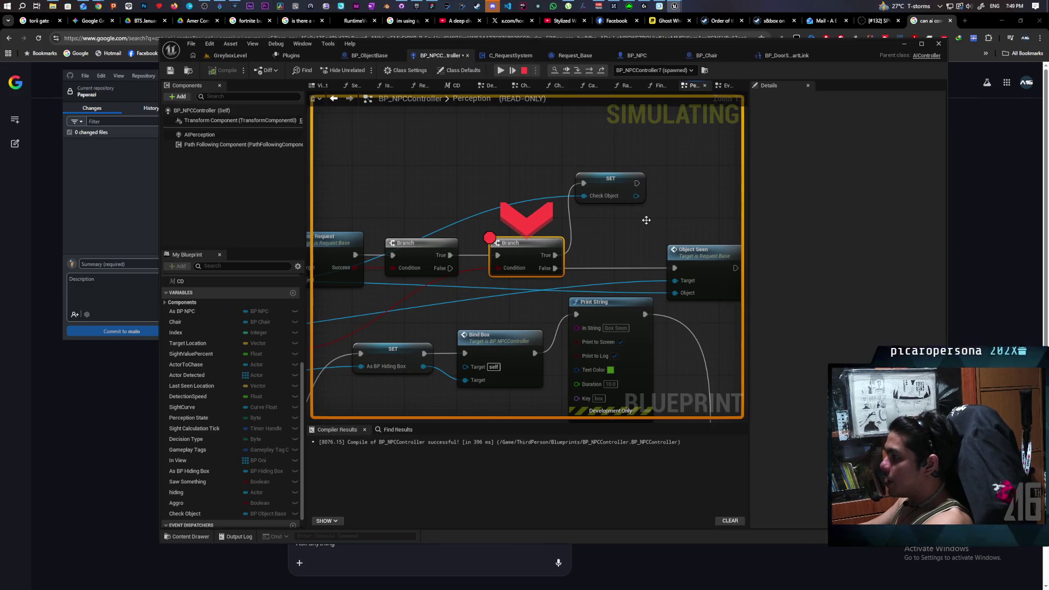
Resume twice from the Branch breakpoint, then stop the play session.
{"action": "mouse_move", "coordinate": [497, 271]}
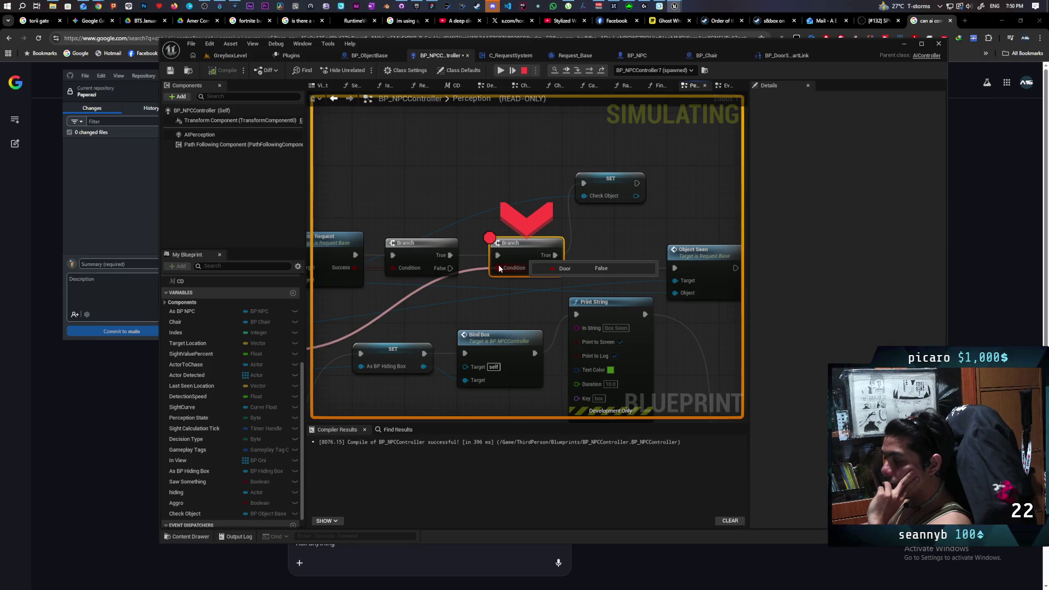
{"action": "scroll", "coordinate": [498, 267], "scroll_direction": "down", "scroll_amount": 6}
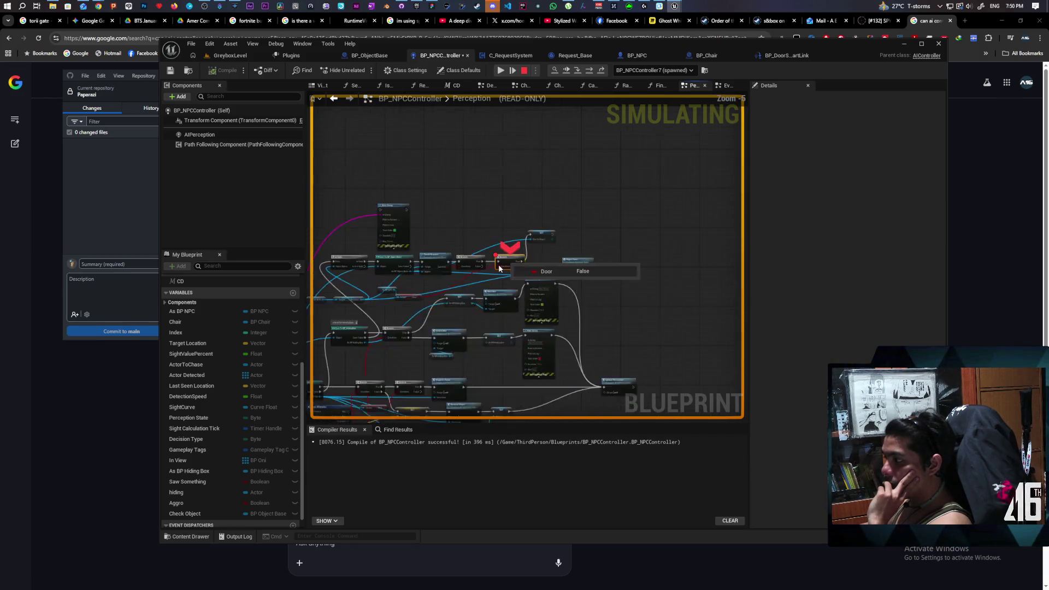
{"action": "scroll", "coordinate": [499, 268], "scroll_direction": "up", "scroll_amount": 3}
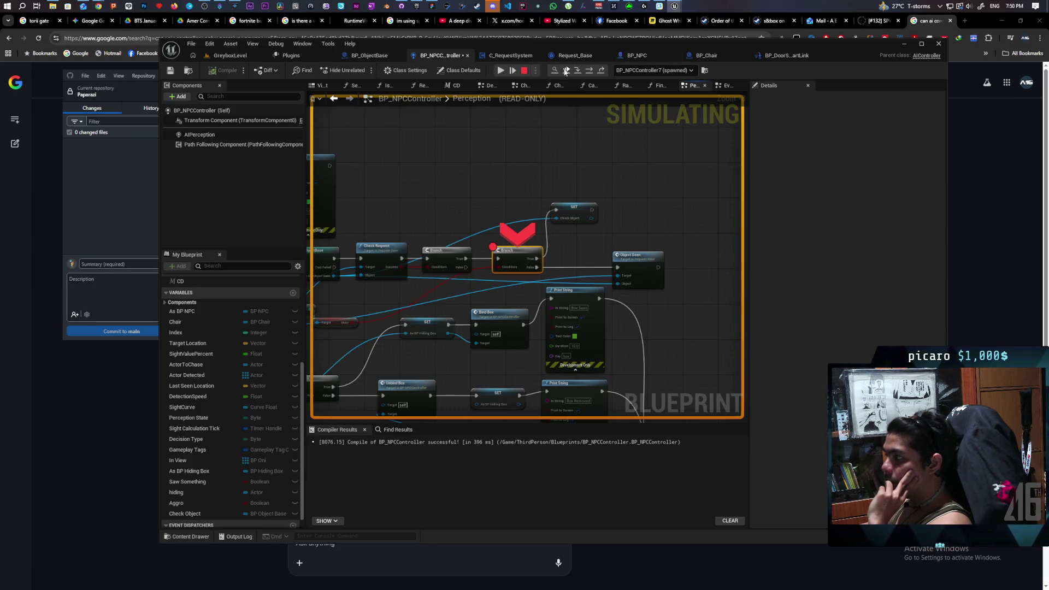
{"action": "left_click", "coordinate": [566, 71]}
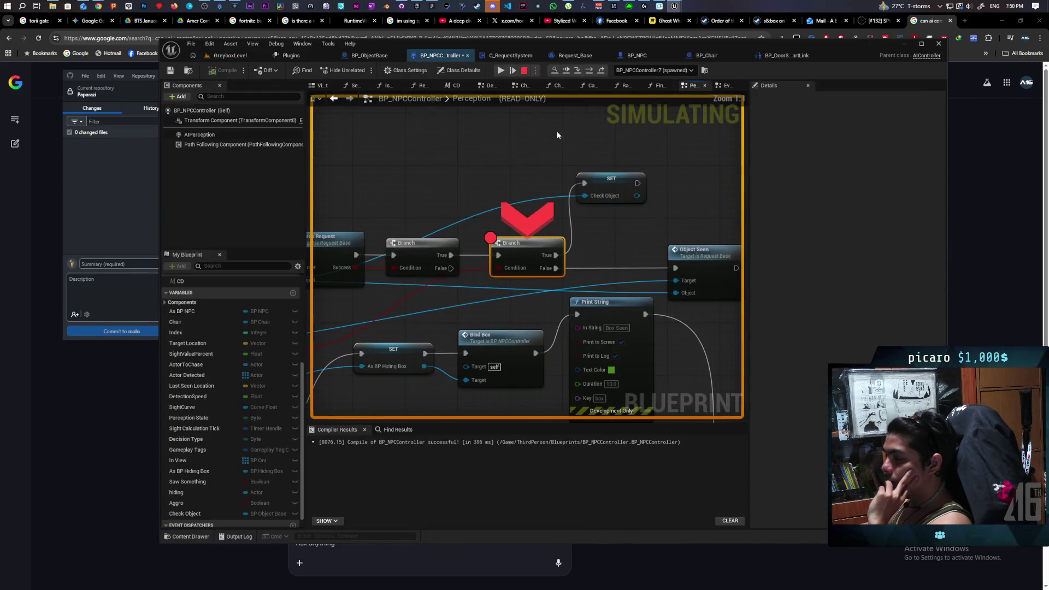
{"action": "mouse_move", "coordinate": [499, 268]}
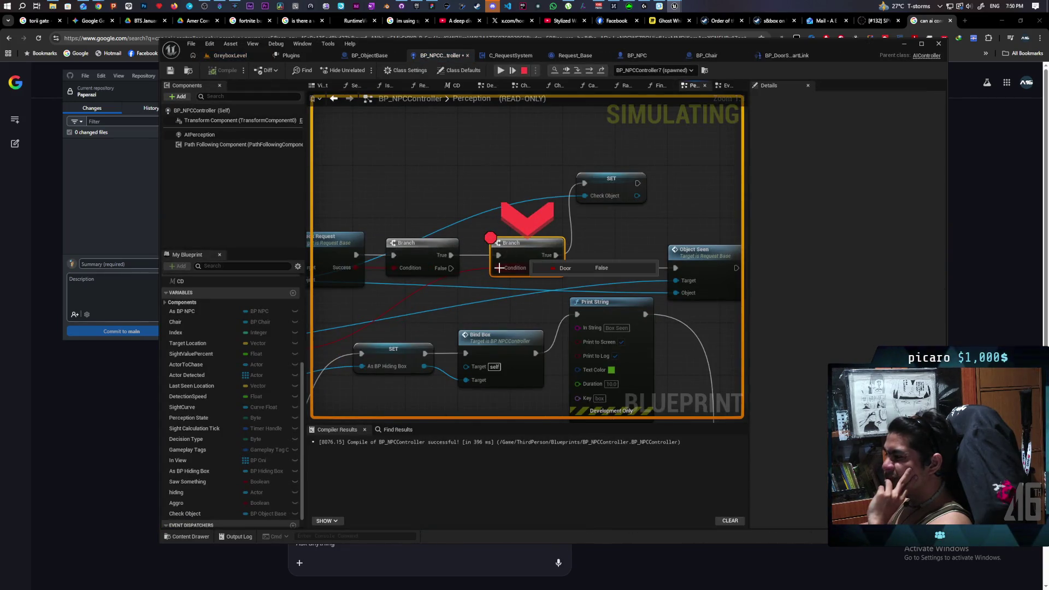
{"action": "left_click", "coordinate": [566, 71]}
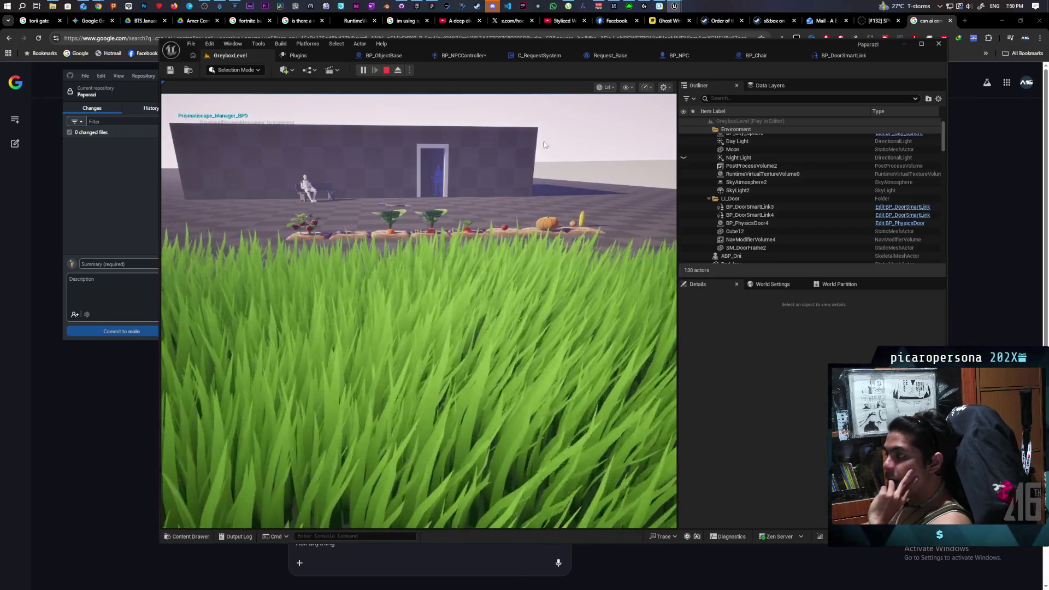
{"action": "left_click", "coordinate": [387, 70]}
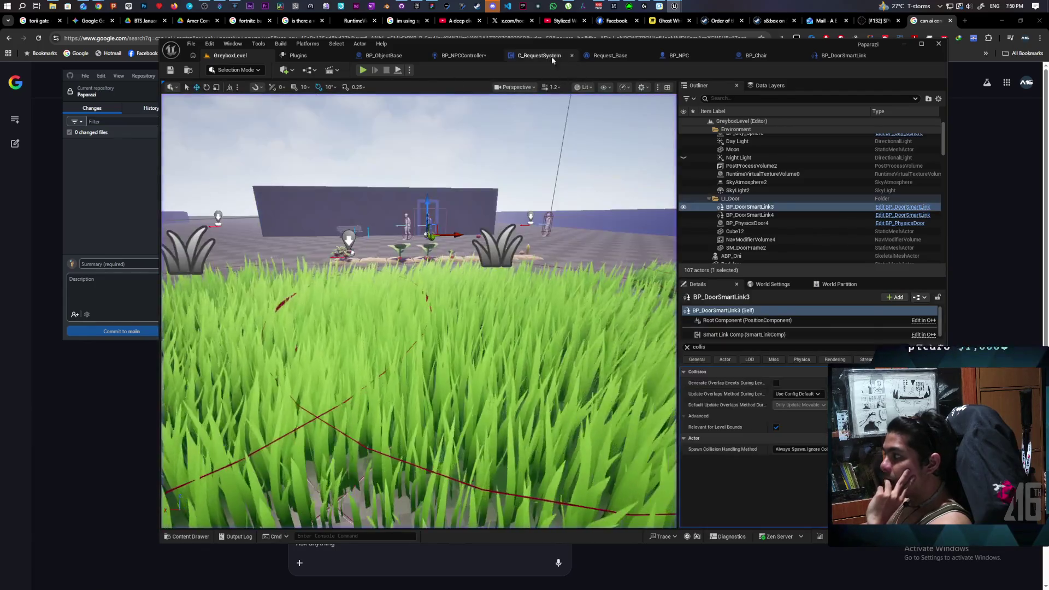
Save BP_NPCController and switch to the BP_DoorSmartLink event graph.
{"action": "left_click", "coordinate": [454, 55]}
{"action": "mouse_move", "coordinate": [424, 188]}
{"action": "left_mouse_down"}
{"action": "mouse_move", "coordinate": [599, 166]}
{"action": "mouse_move", "coordinate": [536, 155]}
{"action": "mouse_move", "coordinate": [559, 159]}
{"action": "mouse_move", "coordinate": [503, 168]}
{"action": "mouse_move", "coordinate": [585, 171]}
{"action": "mouse_move", "coordinate": [538, 180]}
{"action": "mouse_move", "coordinate": [603, 176]}
{"action": "mouse_move", "coordinate": [564, 180]}
{"action": "left_mouse_up"}
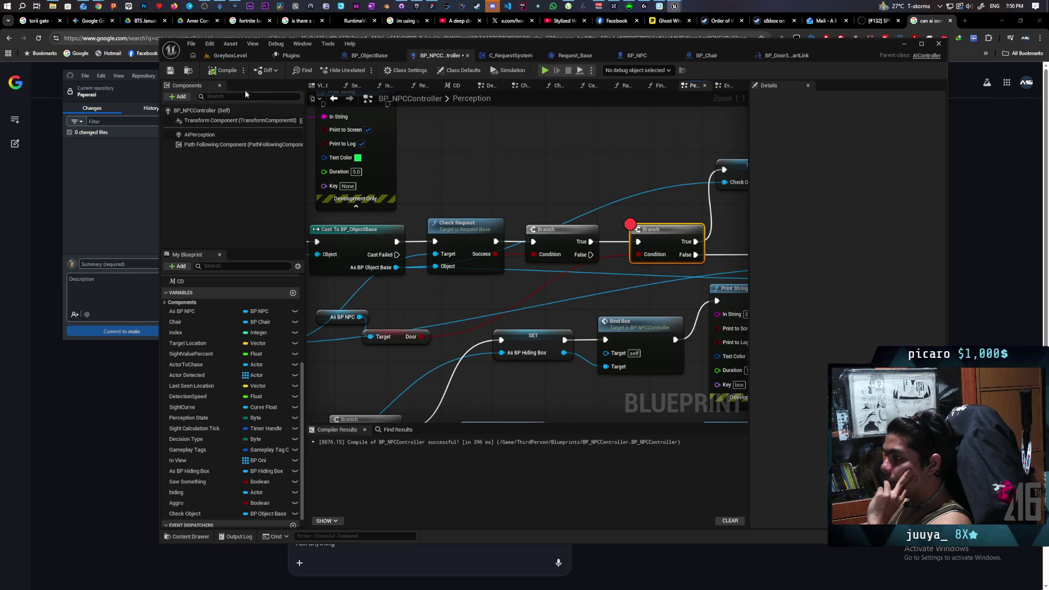
{"action": "left_click", "coordinate": [170, 70]}
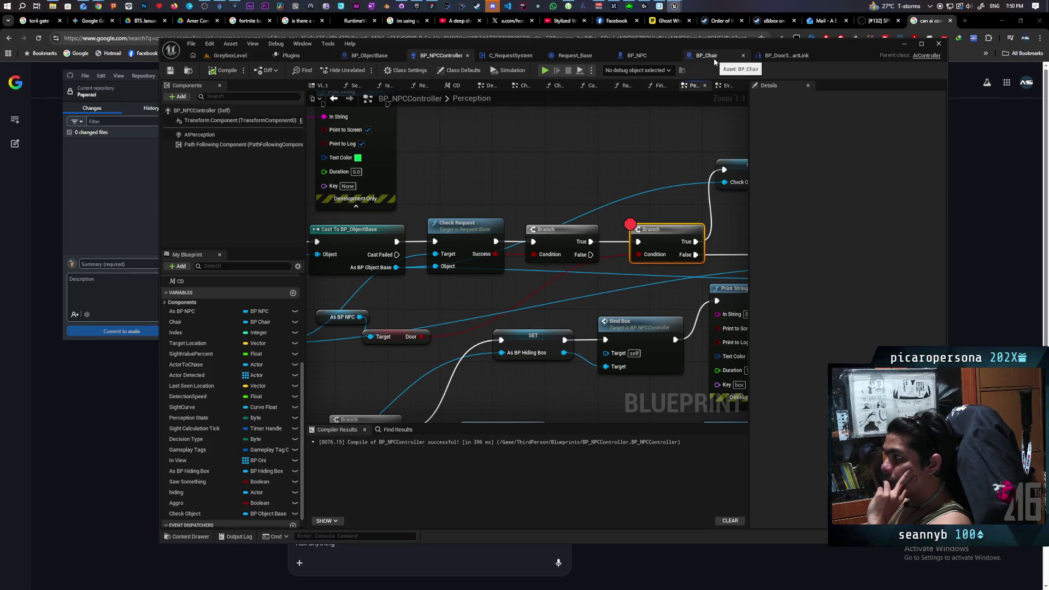
{"action": "left_click", "coordinate": [779, 57]}
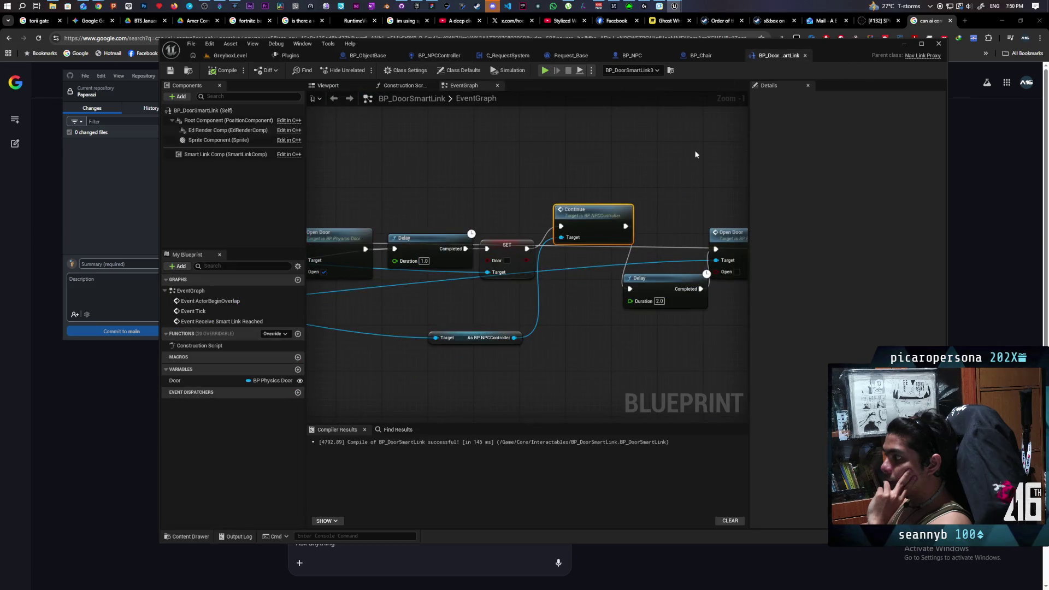
Pull the SET Door node out of the chain and wire the first Delay straight to Continue.
{"action": "mouse_move", "coordinate": [399, 280]}
{"action": "left_mouse_down"}
{"action": "mouse_move", "coordinate": [502, 252]}
{"action": "mouse_move", "coordinate": [395, 281]}
{"action": "mouse_move", "coordinate": [422, 277]}
{"action": "mouse_move", "coordinate": [409, 279]}
{"action": "left_mouse_up"}
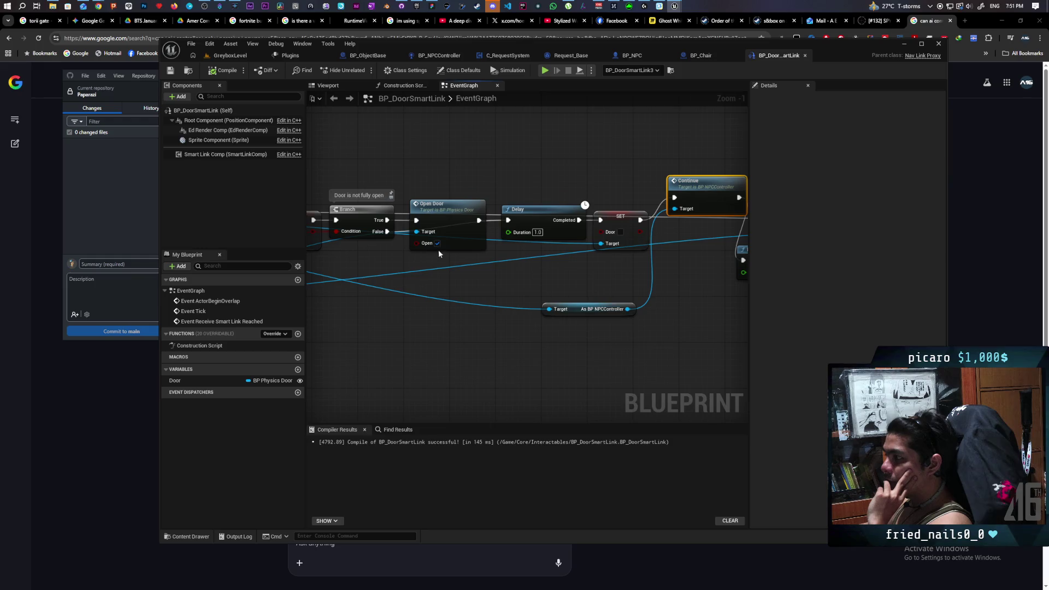
{"action": "key", "text": "ctrl+z"}
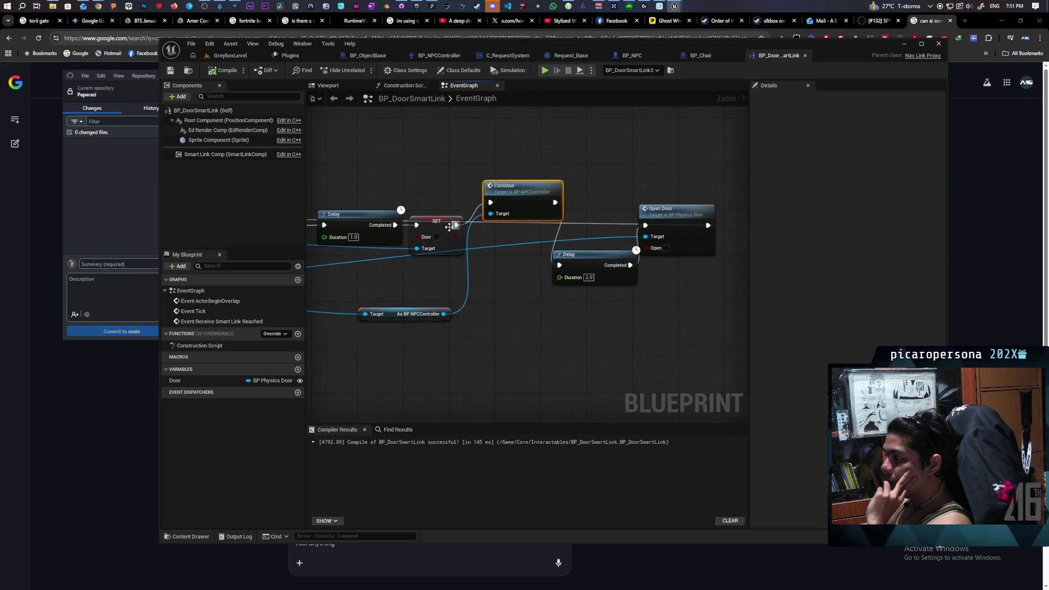
{"action": "left_click_drag", "start_coordinate": [453, 230], "coordinate": [434, 264]}
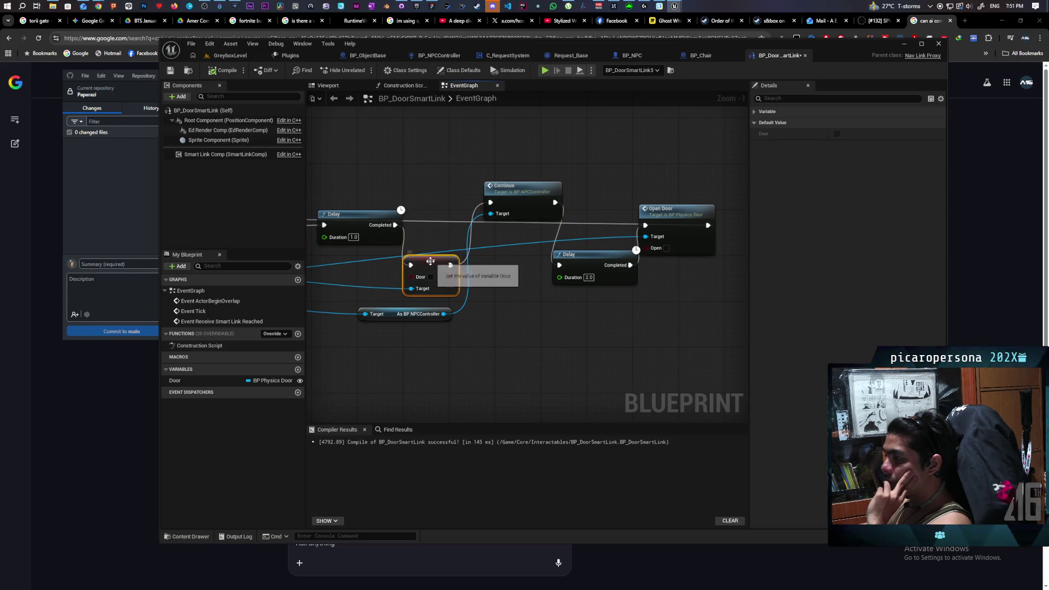
{"action": "left_click_drag", "start_coordinate": [395, 225], "coordinate": [490, 205]}
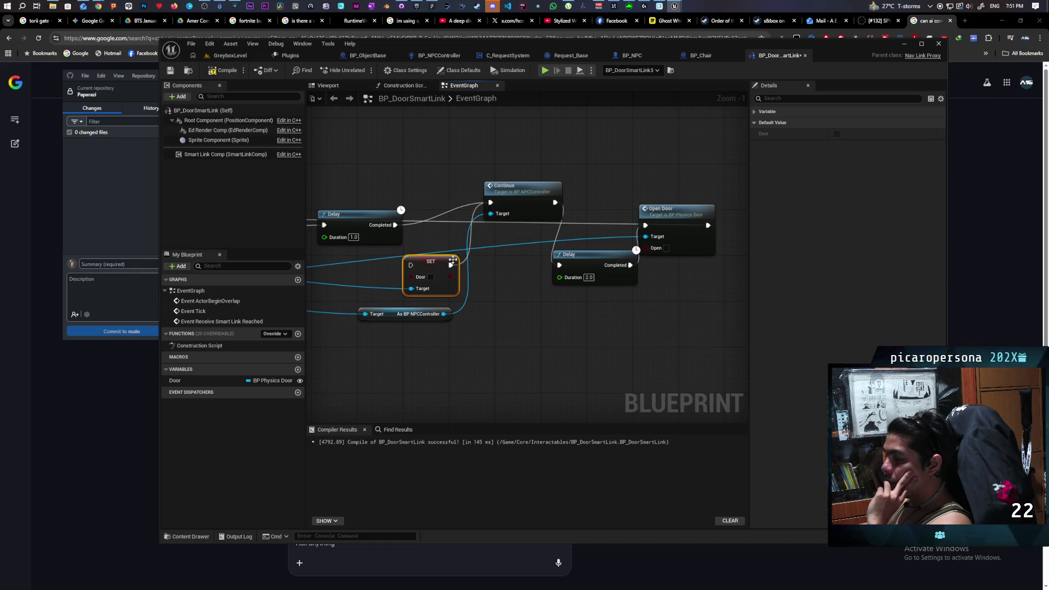
Run SET Door right after Open Door, compile the Blueprint, and return to GreyboxLevel.
{"action": "left_click_drag", "start_coordinate": [431, 256], "coordinate": [420, 273]}
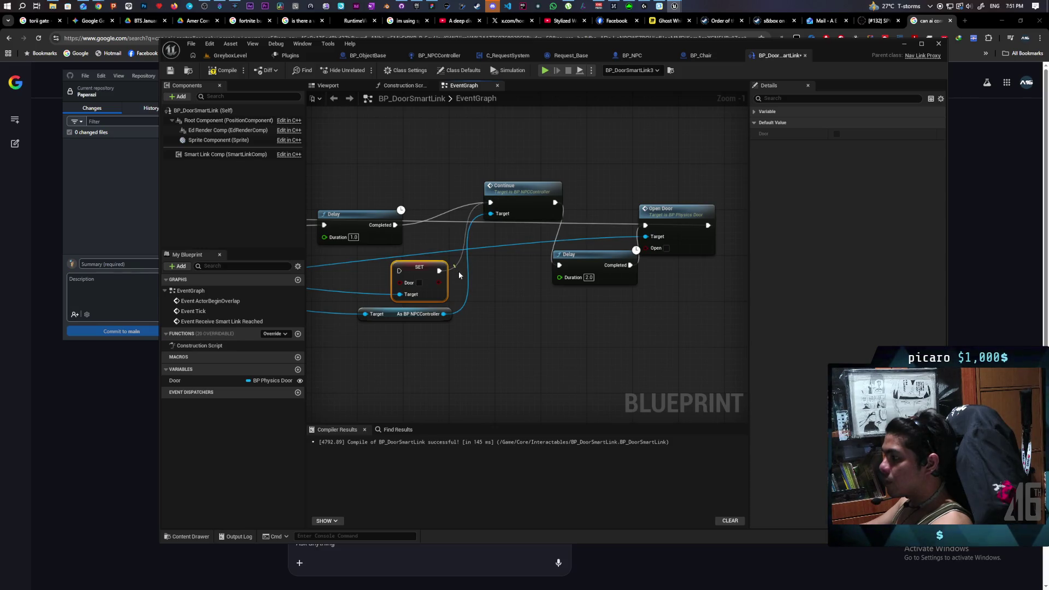
{"action": "left_click_drag", "start_coordinate": [413, 275], "coordinate": [596, 322]}
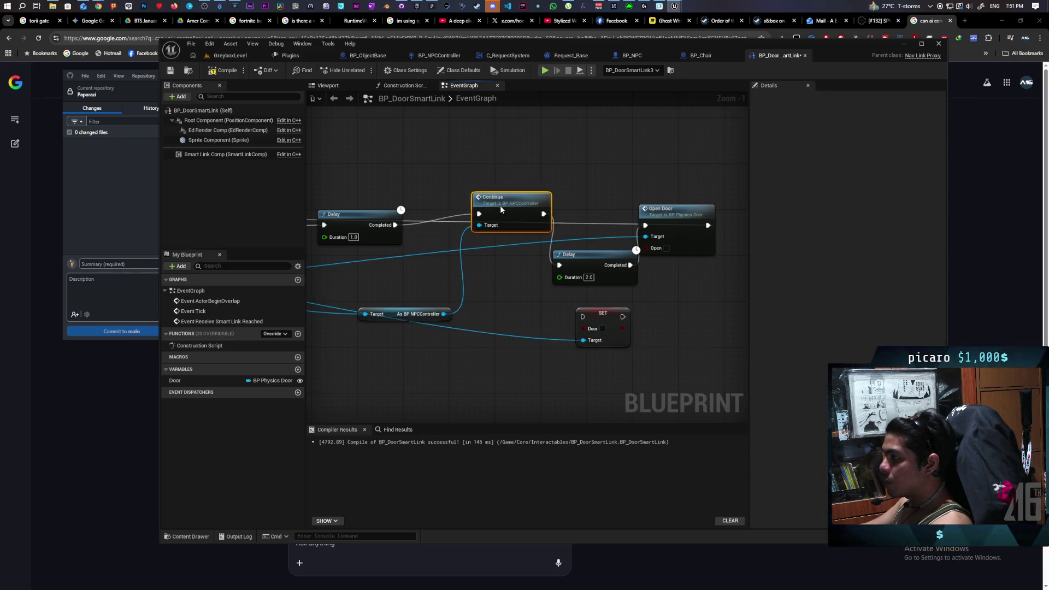
{"action": "mouse_move", "coordinate": [560, 221]}
{"action": "left_mouse_down"}
{"action": "mouse_move", "coordinate": [595, 251]}
{"action": "mouse_move", "coordinate": [621, 255]}
{"action": "mouse_move", "coordinate": [600, 219]}
{"action": "left_mouse_up"}
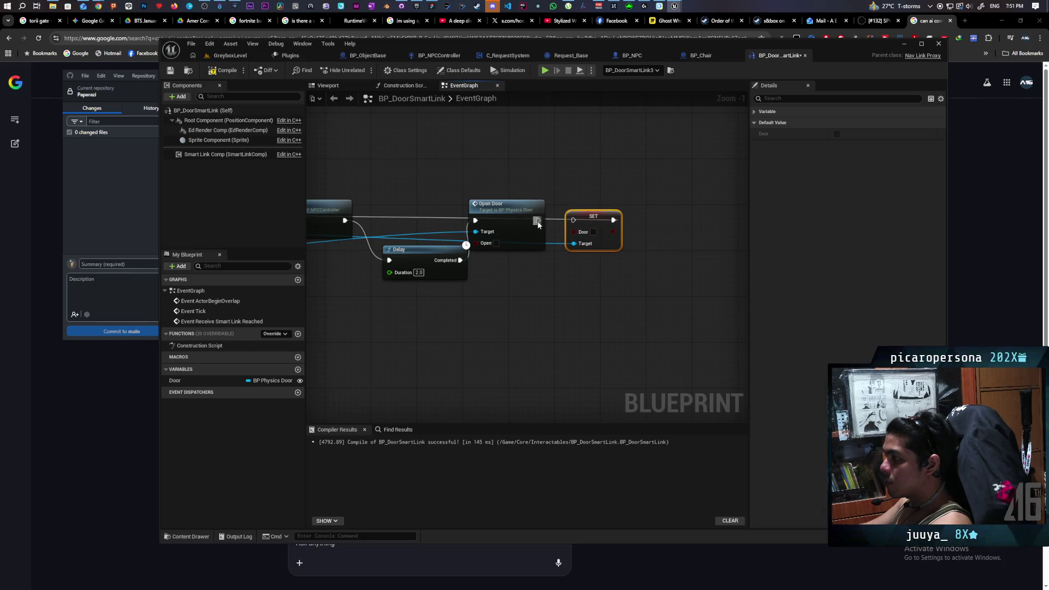
{"action": "left_click", "coordinate": [216, 71]}
{"action": "left_click", "coordinate": [237, 56]}
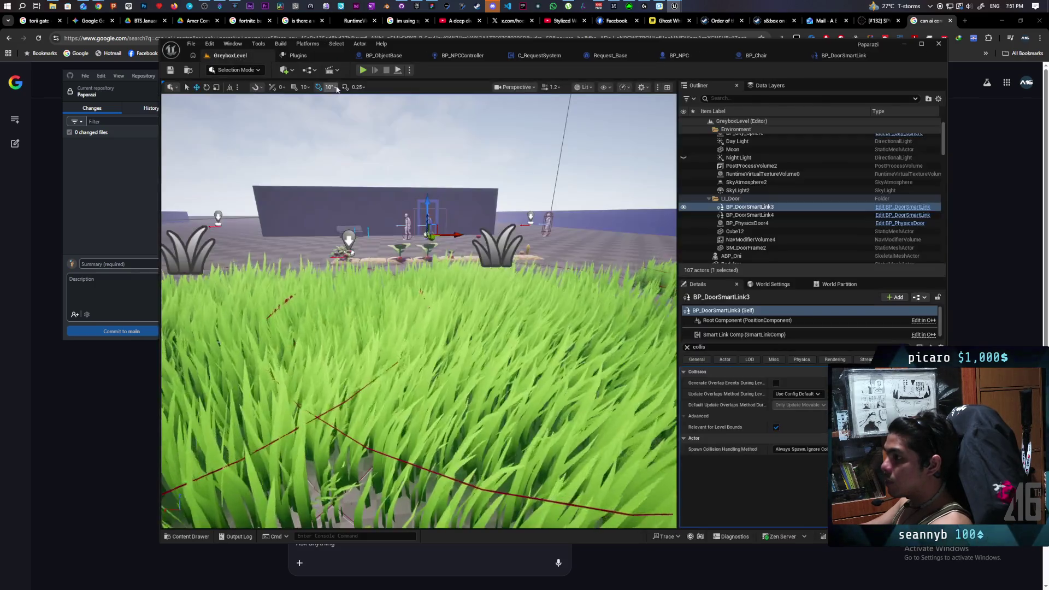
Walk to the shovel, pick it up, and carry it past the bush toward the plant beds.
{"action": "key", "text": "w"}
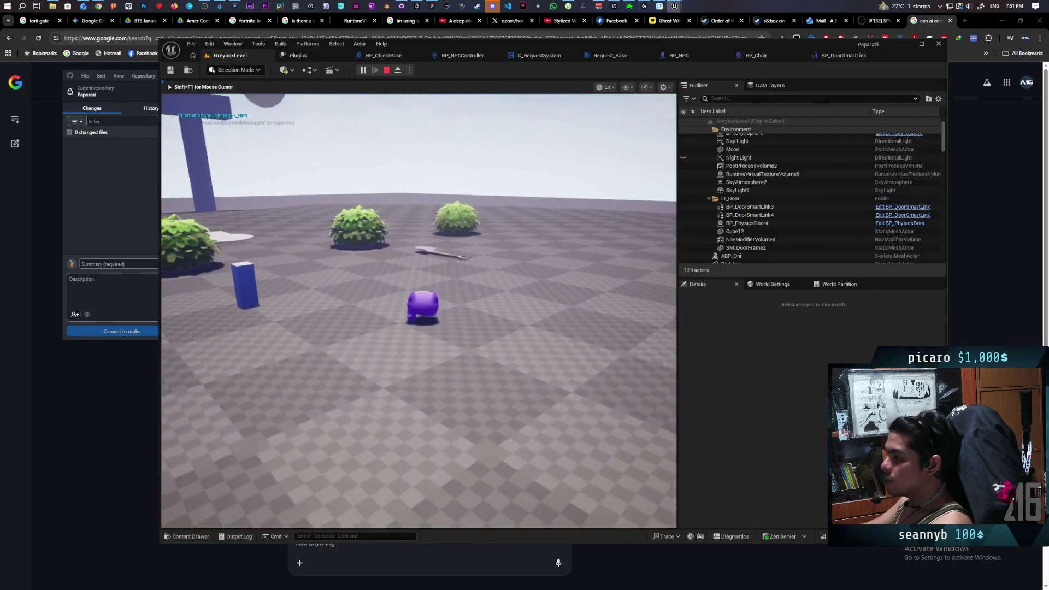
{"action": "key", "text": "e"}
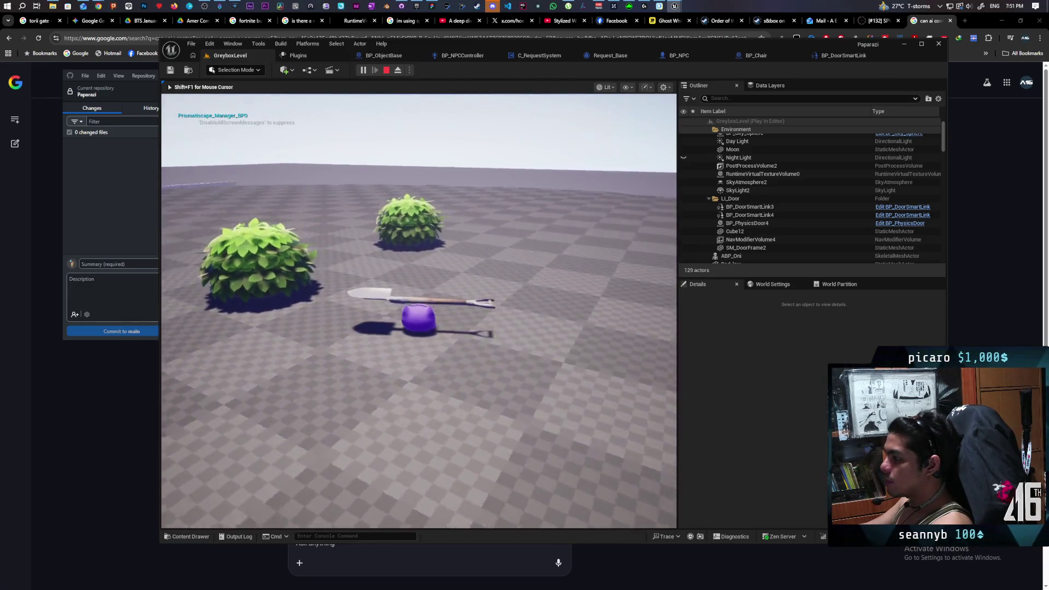
{"action": "key", "text": "w"}
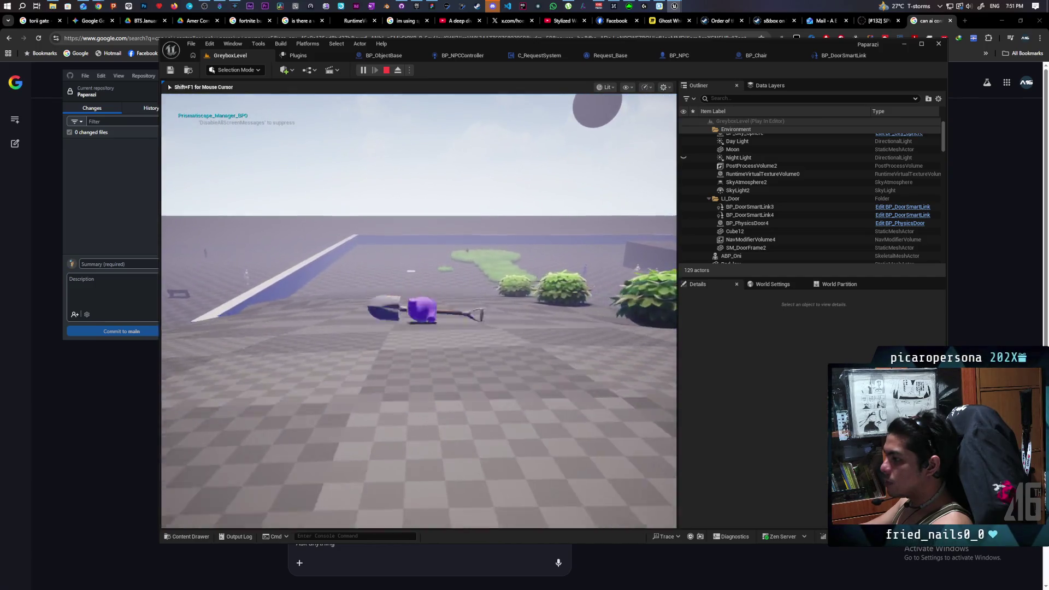
{"action": "key", "text": "s"}
{"action": "key", "text": "a"}
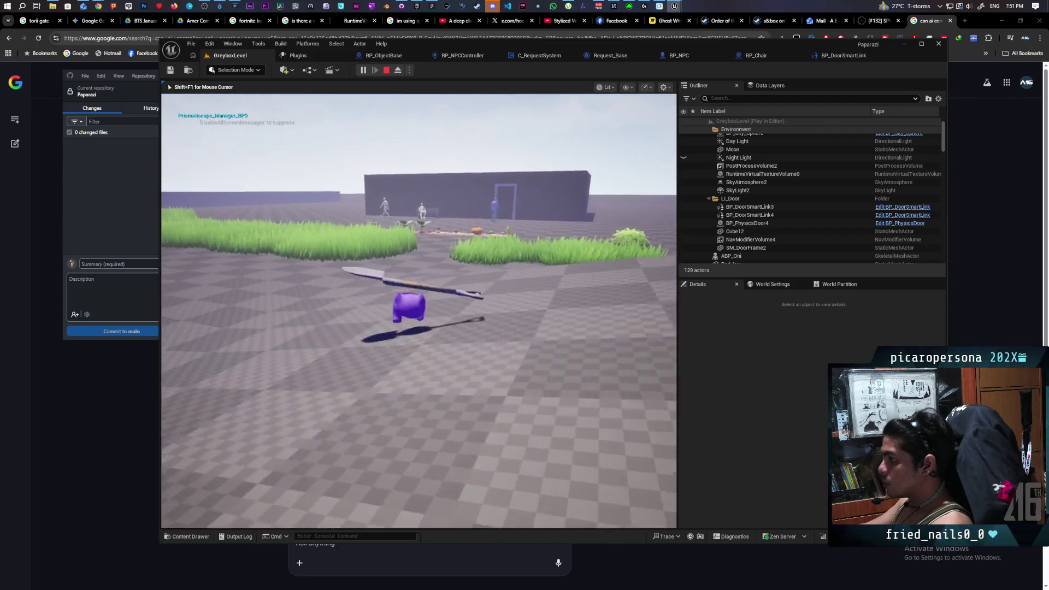
{"action": "key", "text": "w"}
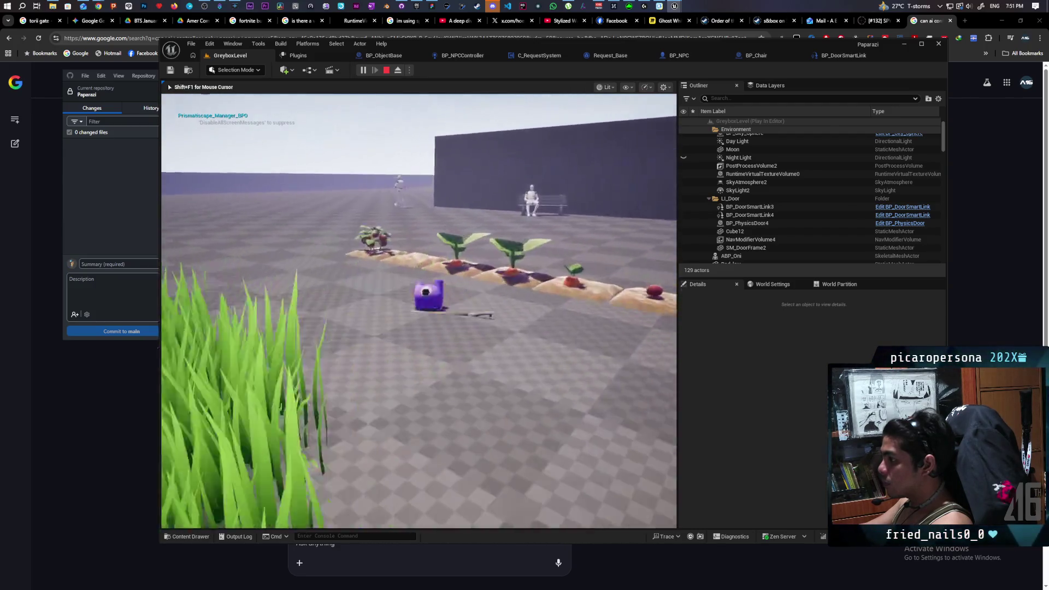
Drop the shovel on the floor near the bench and door, then hide deep in the grass.
{"action": "key", "text": "w"}
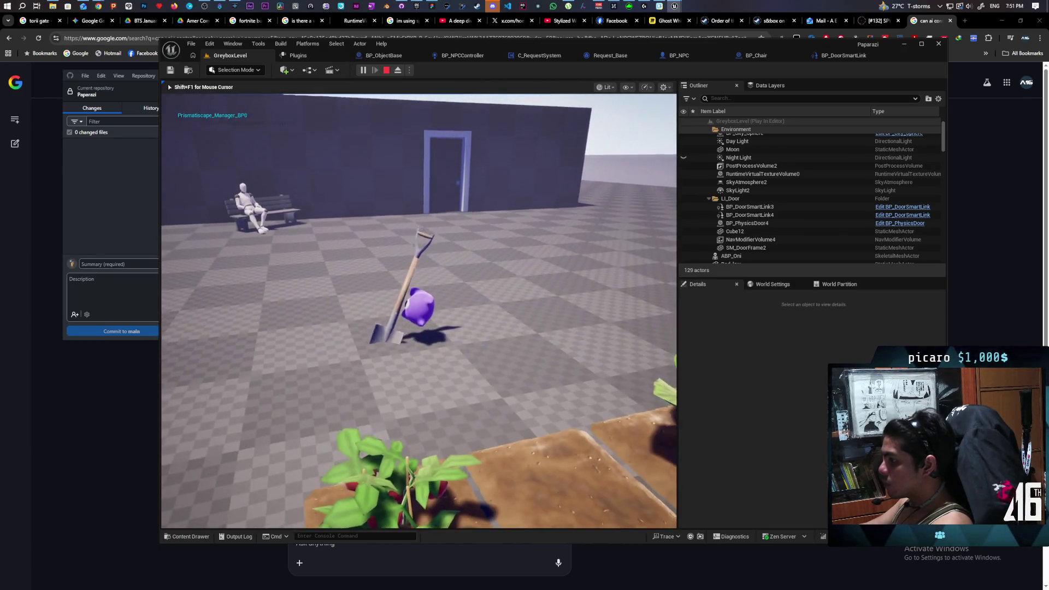
{"action": "key", "text": "w"}
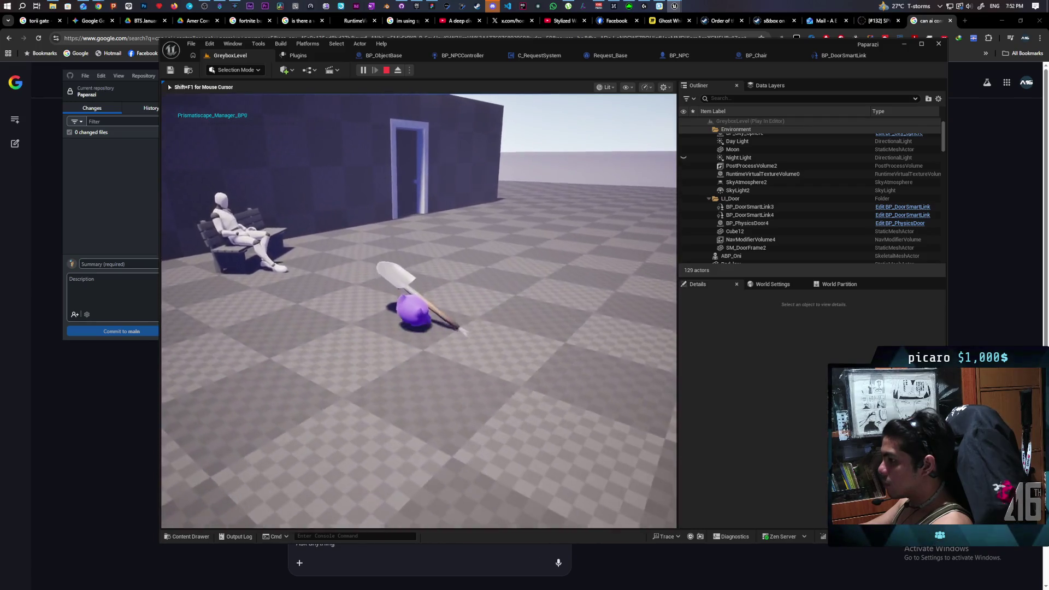
{"action": "key", "text": "w"}
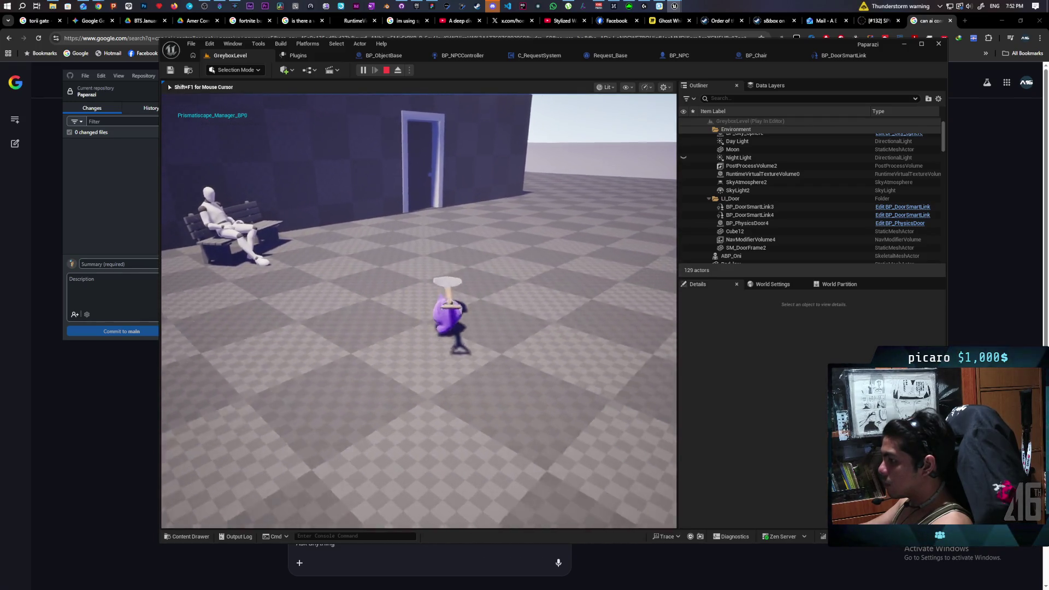
{"action": "key", "text": "s"}
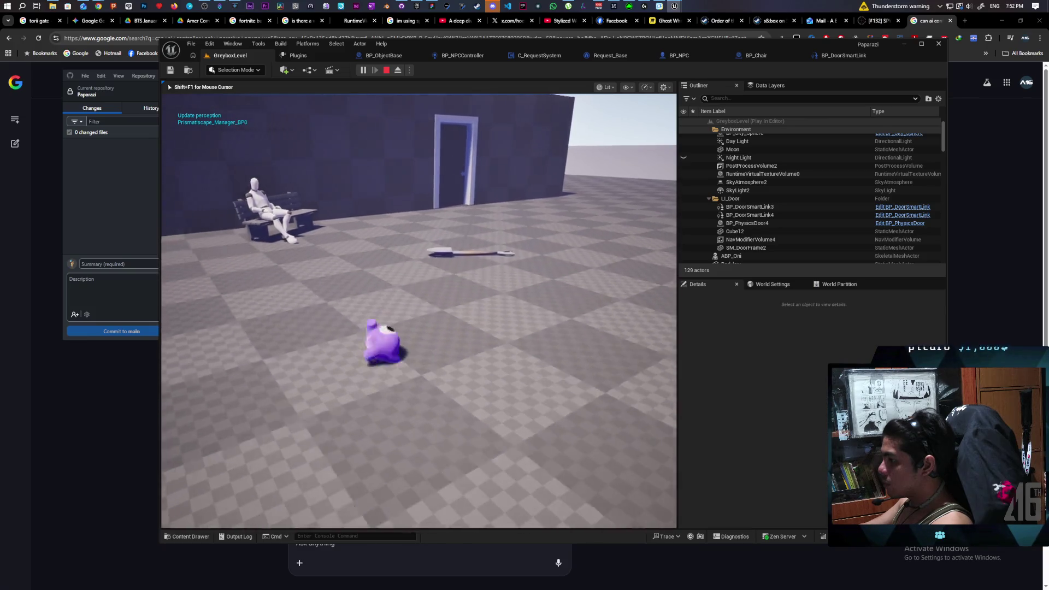
{"action": "key", "text": "s"}
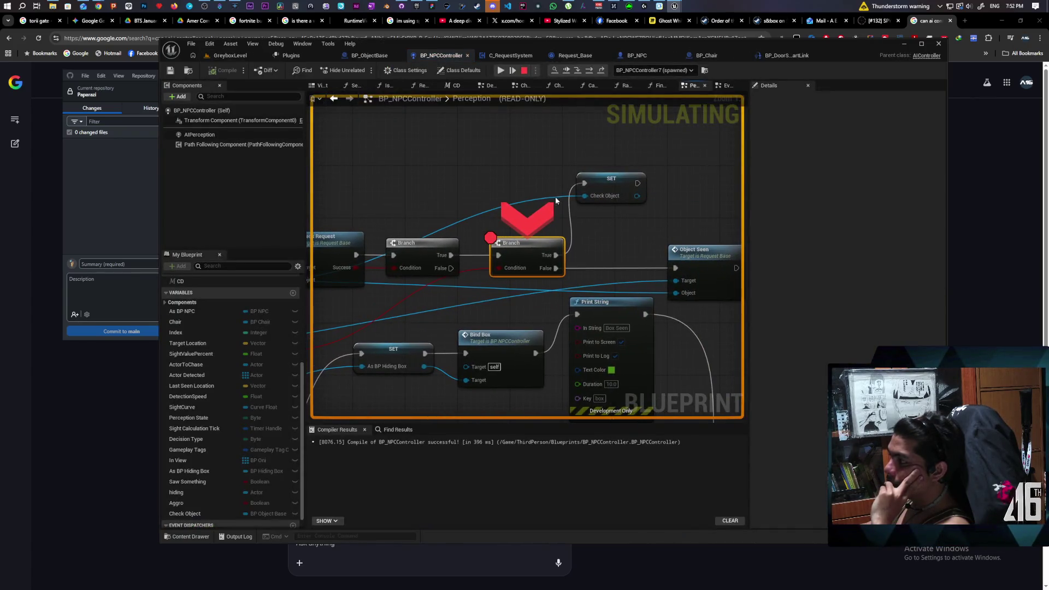
Check that the Branch Condition pin reads False, then resume play past the perception breakpoint.
{"action": "left_click", "coordinate": [501, 71]}
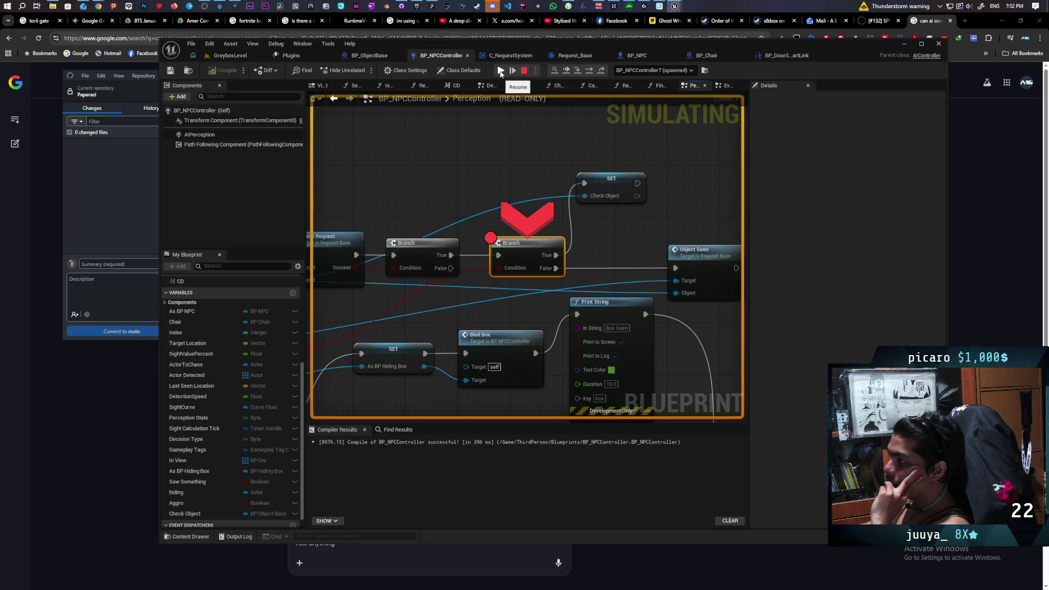
{"action": "mouse_move", "coordinate": [505, 270]}
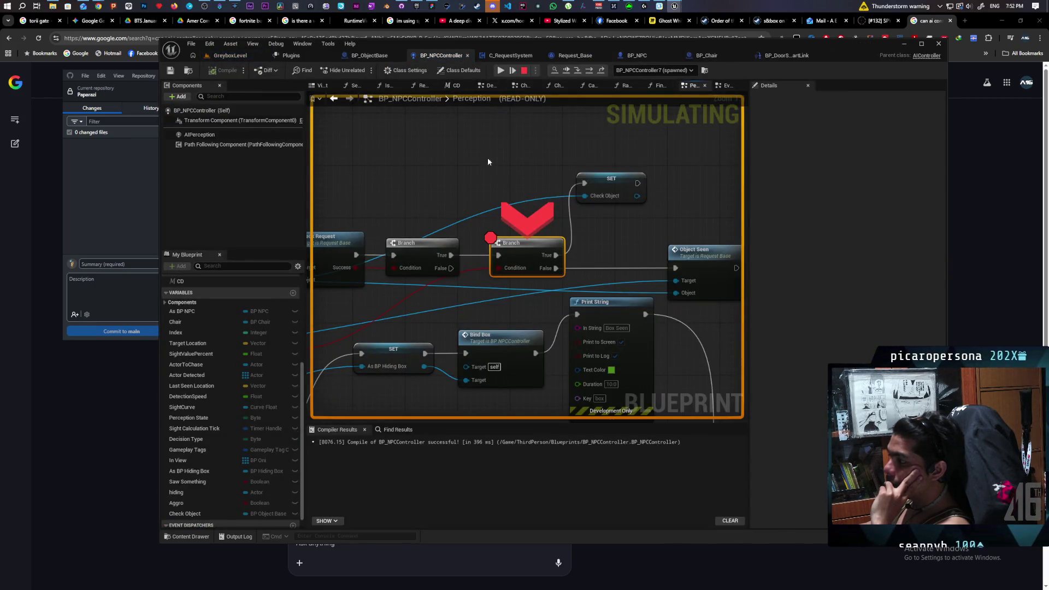
{"action": "left_click", "coordinate": [504, 71]}
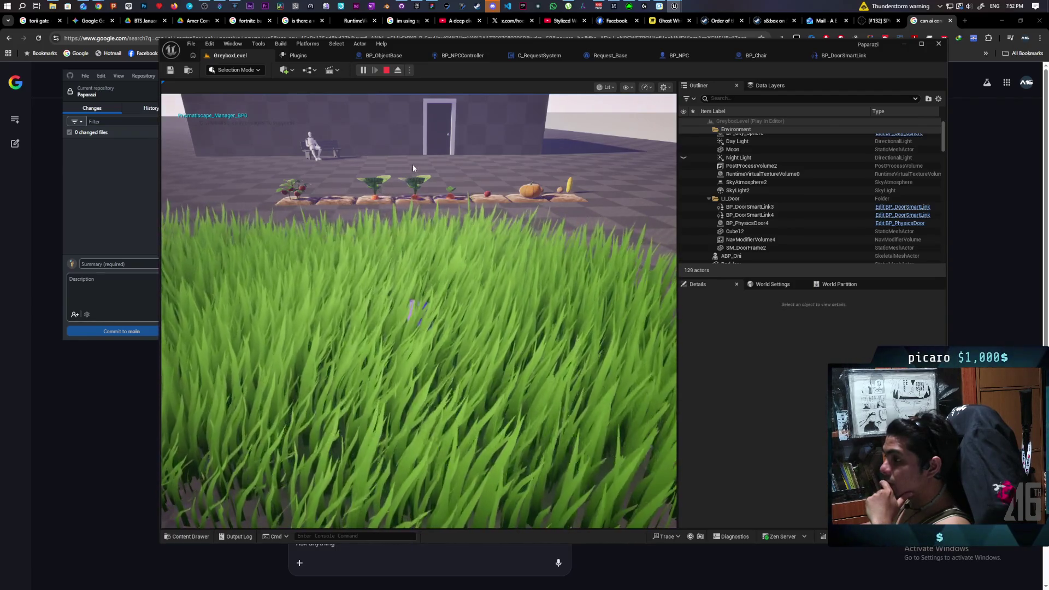
Stop the play session, review the Request_Base and BP_NPCController graphs, then return to GreyboxLevel.
{"action": "left_click", "coordinate": [386, 70]}
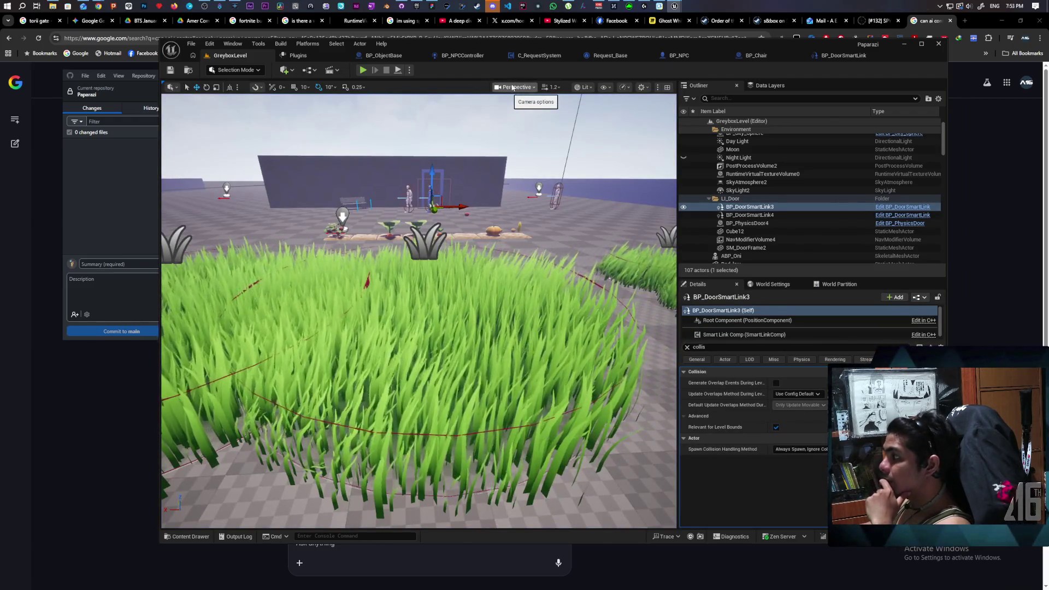
{"action": "left_click", "coordinate": [633, 53]}
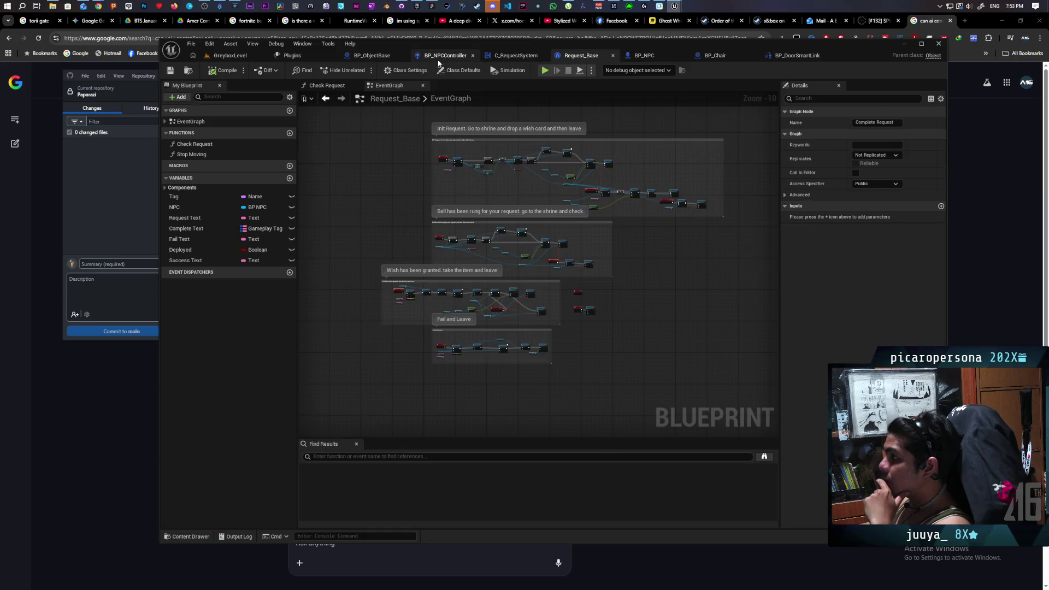
{"action": "left_click", "coordinate": [441, 57]}
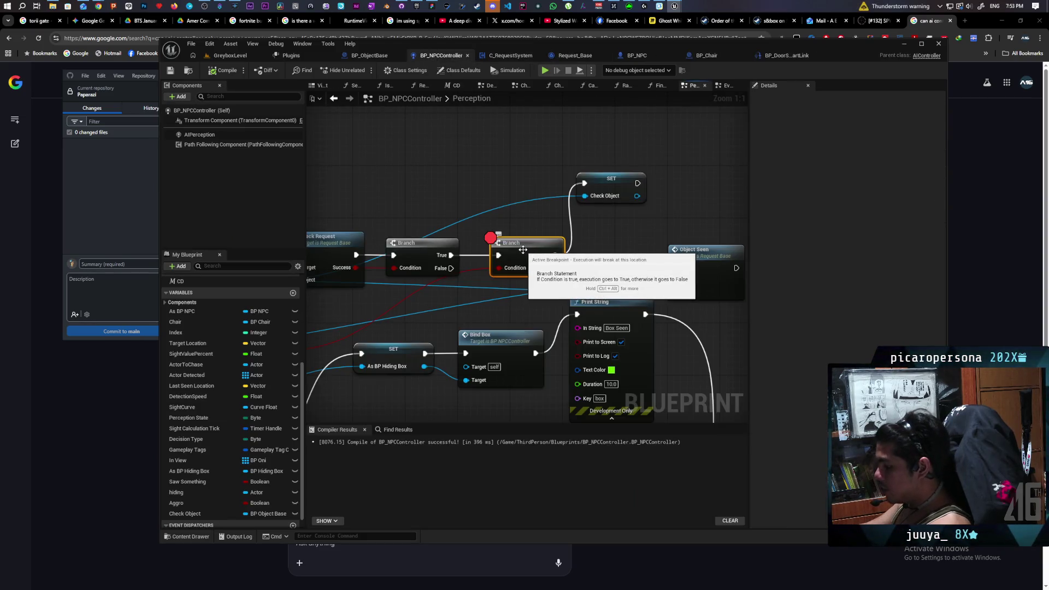
{"action": "left_click", "coordinate": [229, 56]}
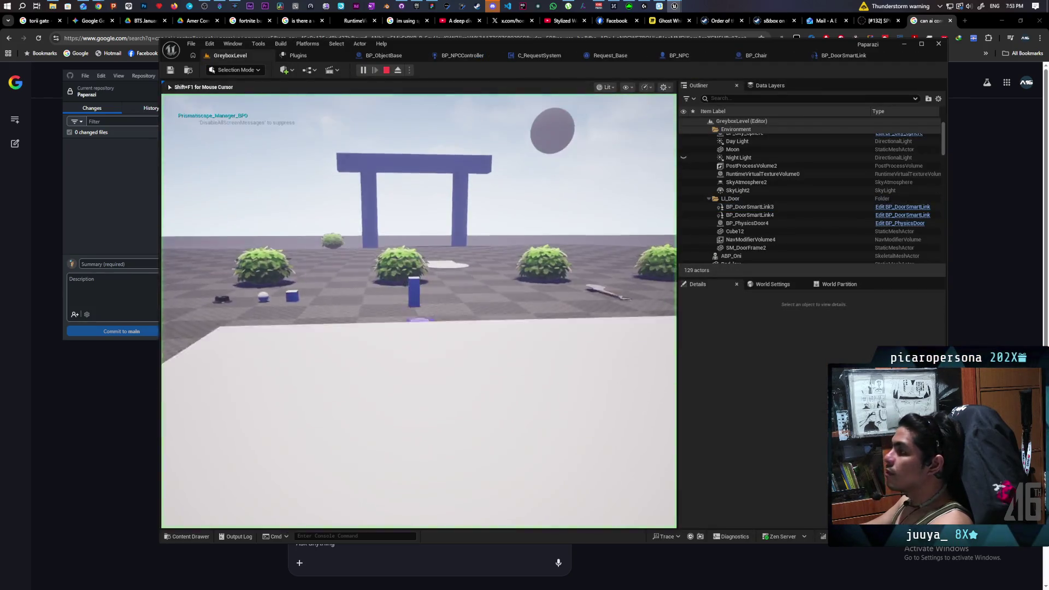
Pick up the shovel and carry it past the planters and bench to the door.
{"action": "key", "text": "w"}
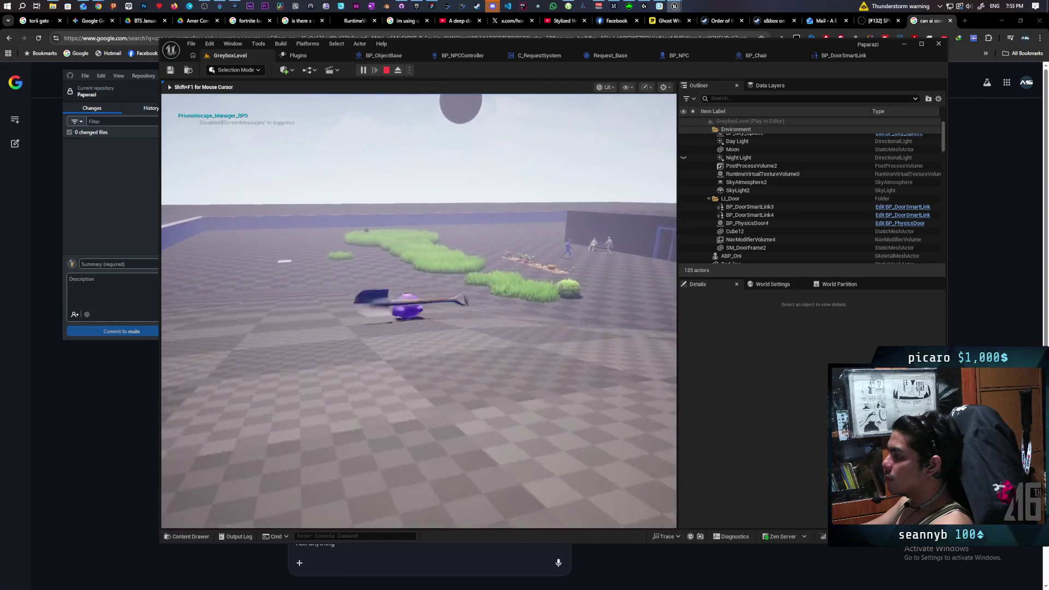
{"action": "key", "text": "w"}
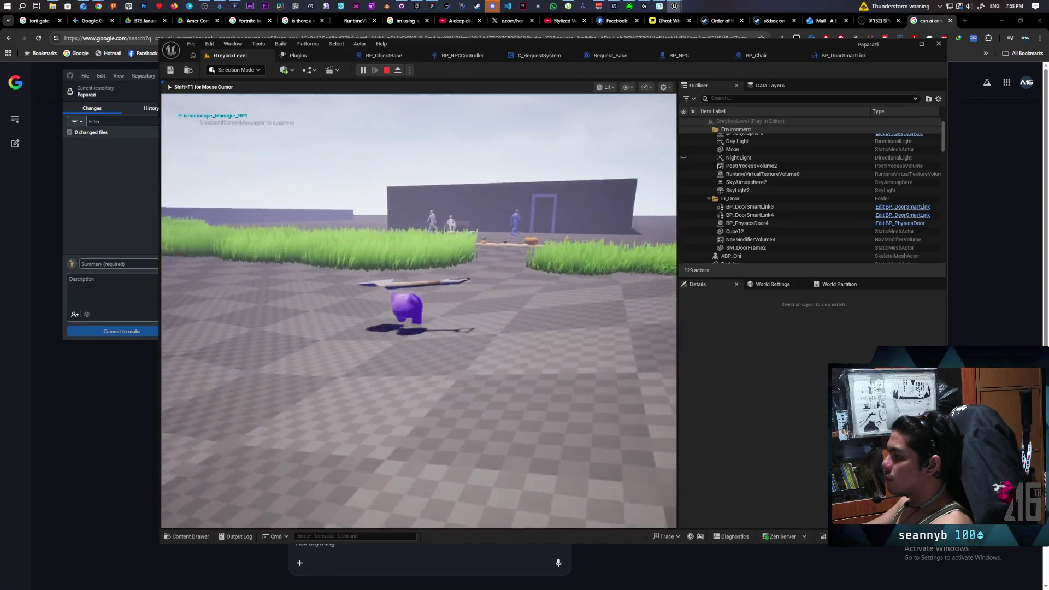
{"action": "key", "text": "w"}
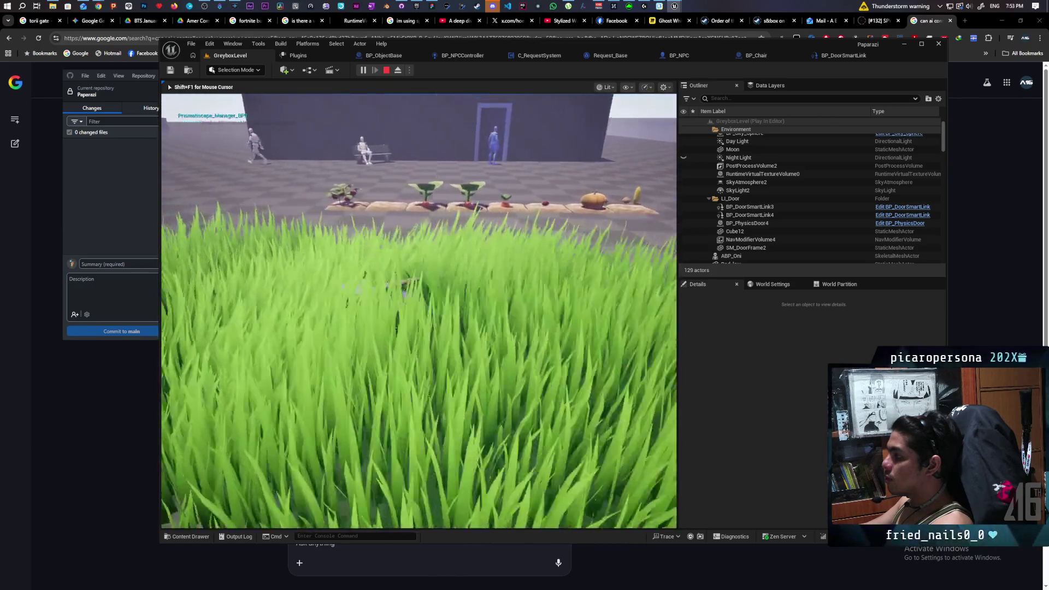
{"action": "key", "text": "w"}
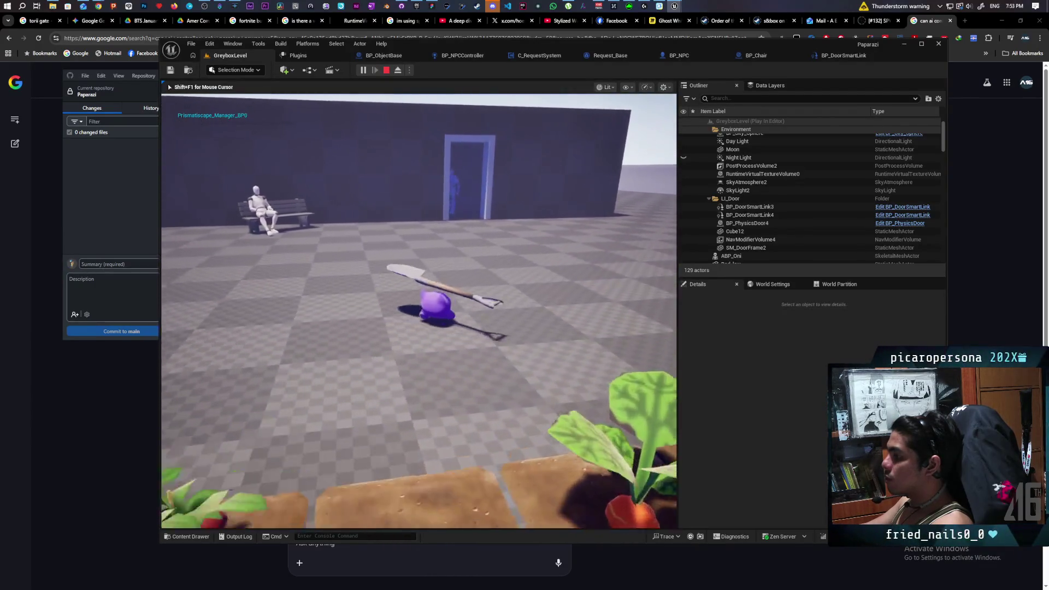
{"action": "key", "text": "w"}
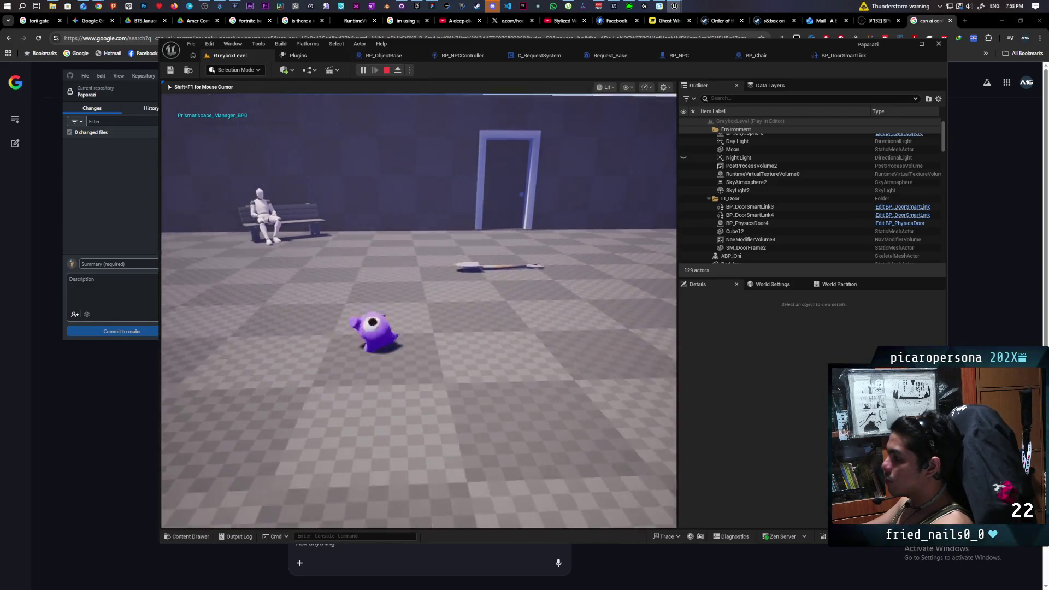
Walk back into the tall grass to hide, then end the play session.
{"action": "key", "text": "s"}
{"action": "key", "text": "s"}
{"action": "key", "text": "d"}
{"action": "key", "text": "d"}
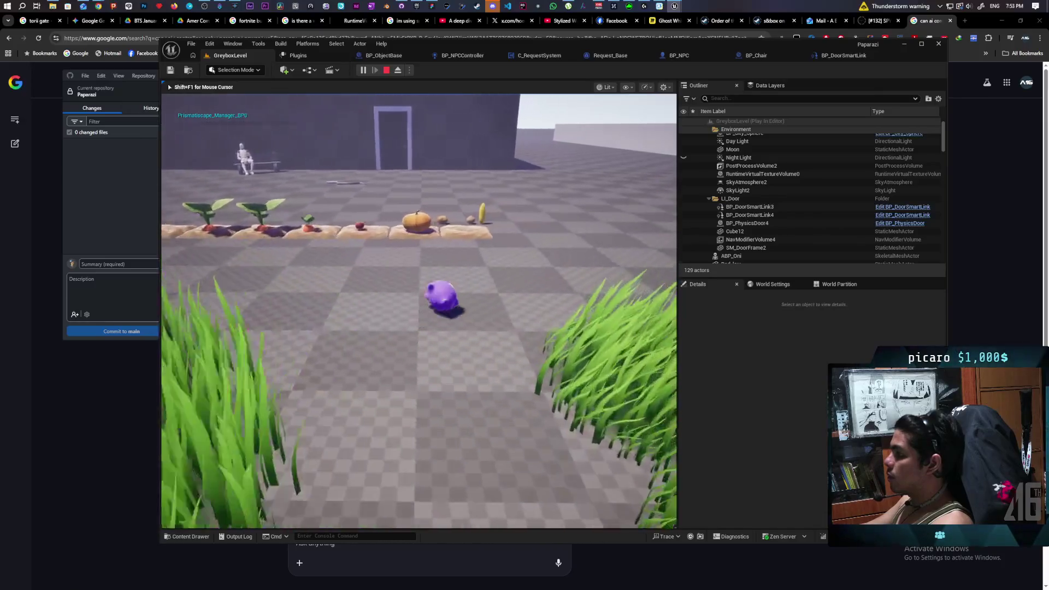
{"action": "key", "text": "a"}
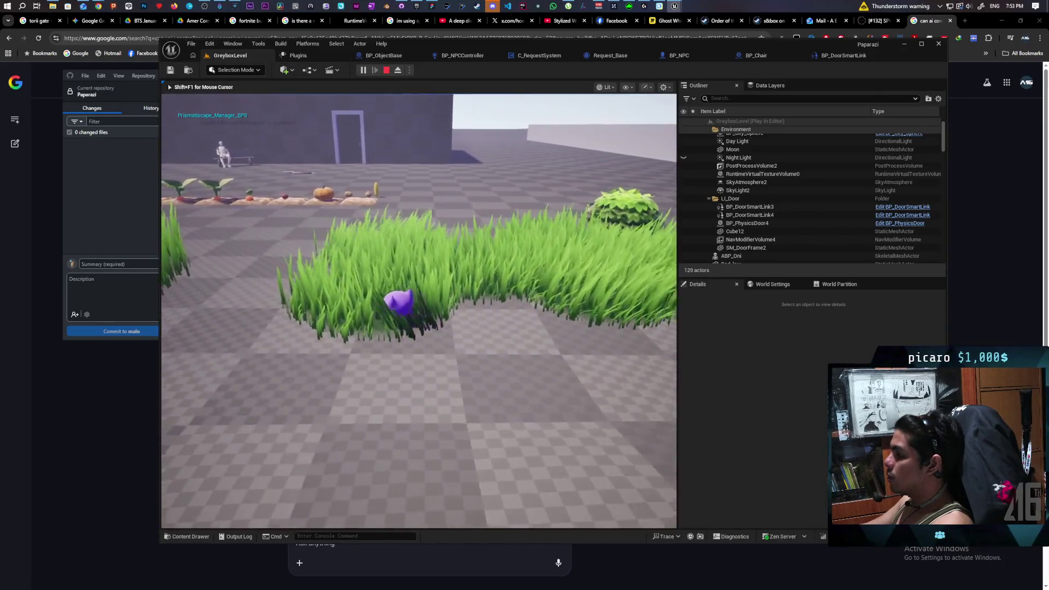
{"action": "key", "text": "w"}
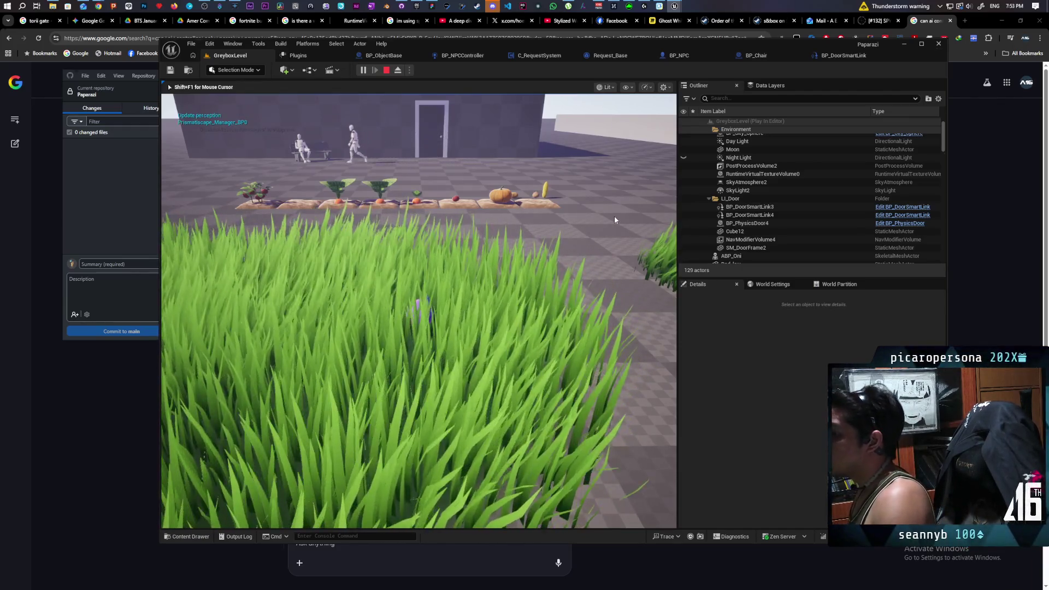
{"action": "key", "text": "Escape"}
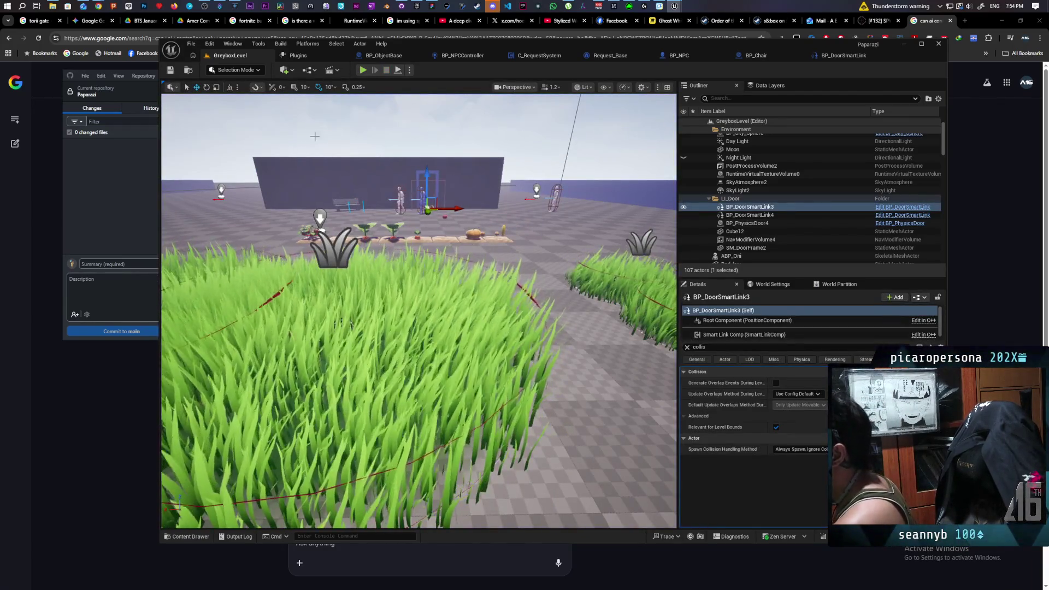
Commit both changed Blueprints to main as 'fixed picking up quest item after door'.
{"action": "left_click", "coordinate": [123, 248]}
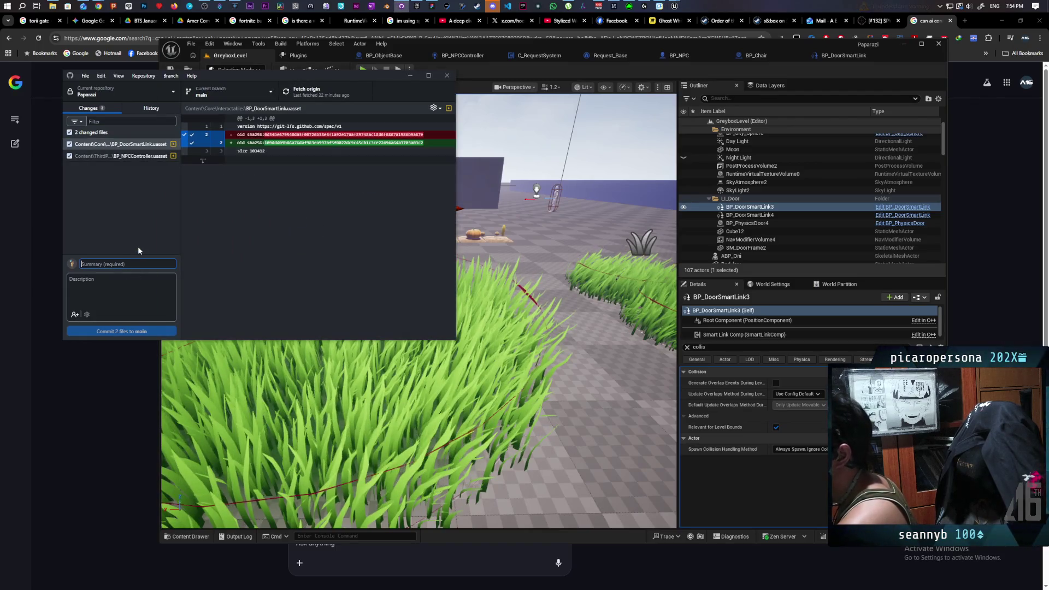
{"action": "type", "text": "fixed"}
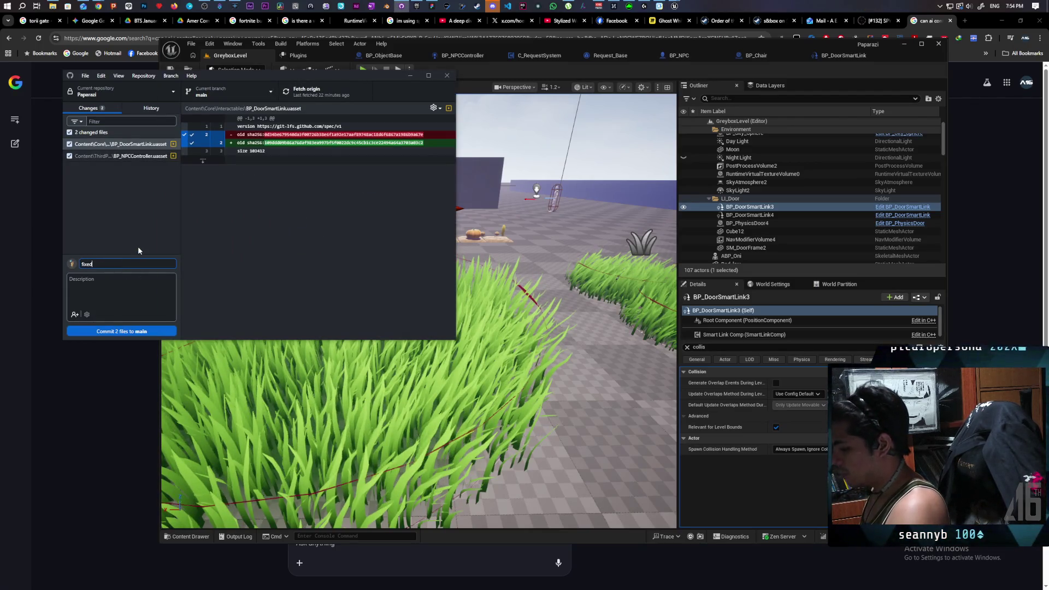
{"action": "type", "text": " pick"}
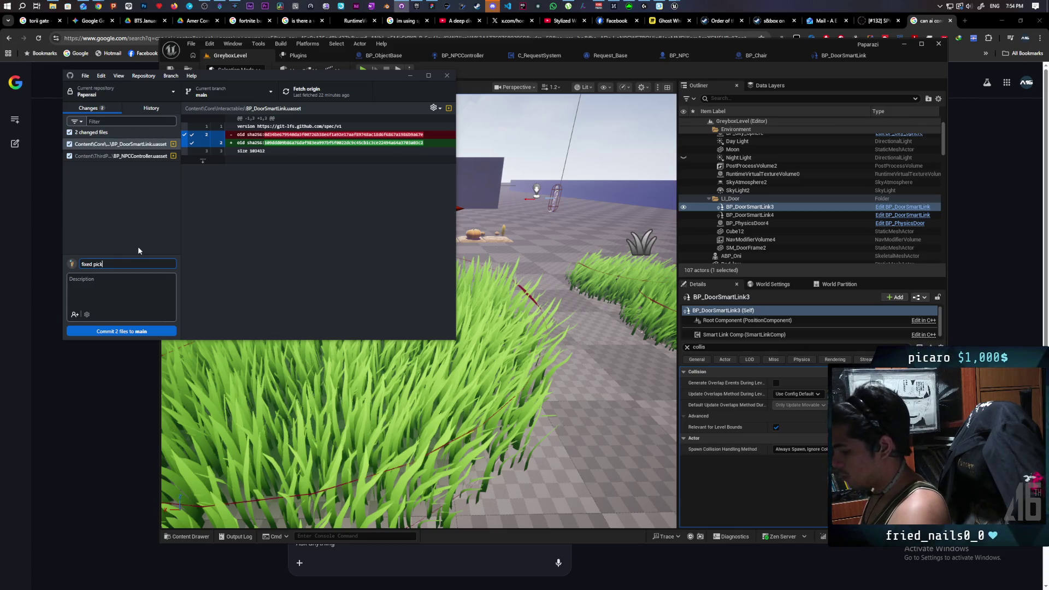
{"action": "type", "text": "ing up quest item after door"}
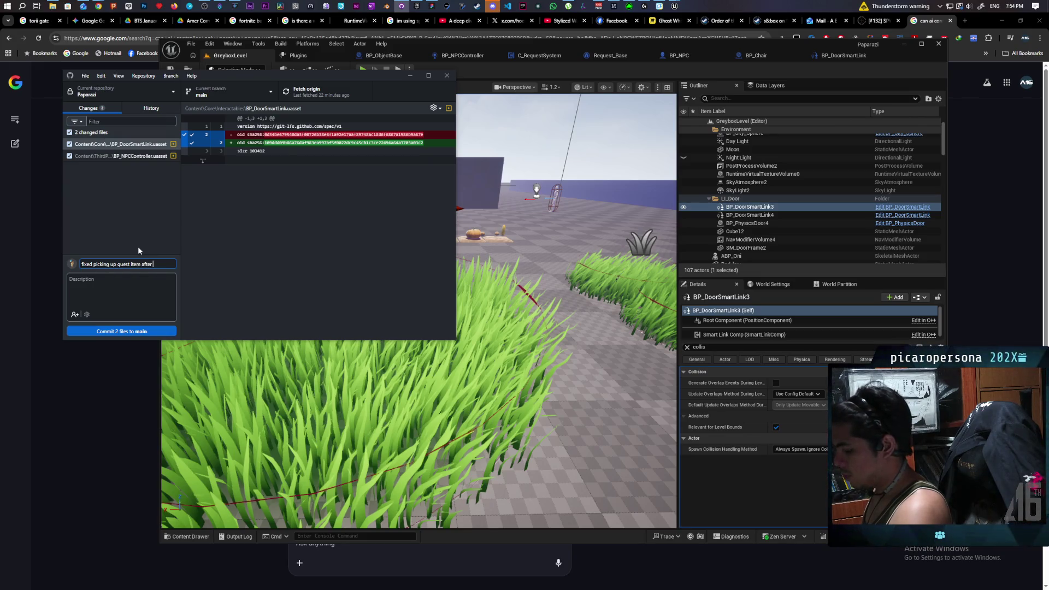
{"action": "left_click", "coordinate": [126, 332]}
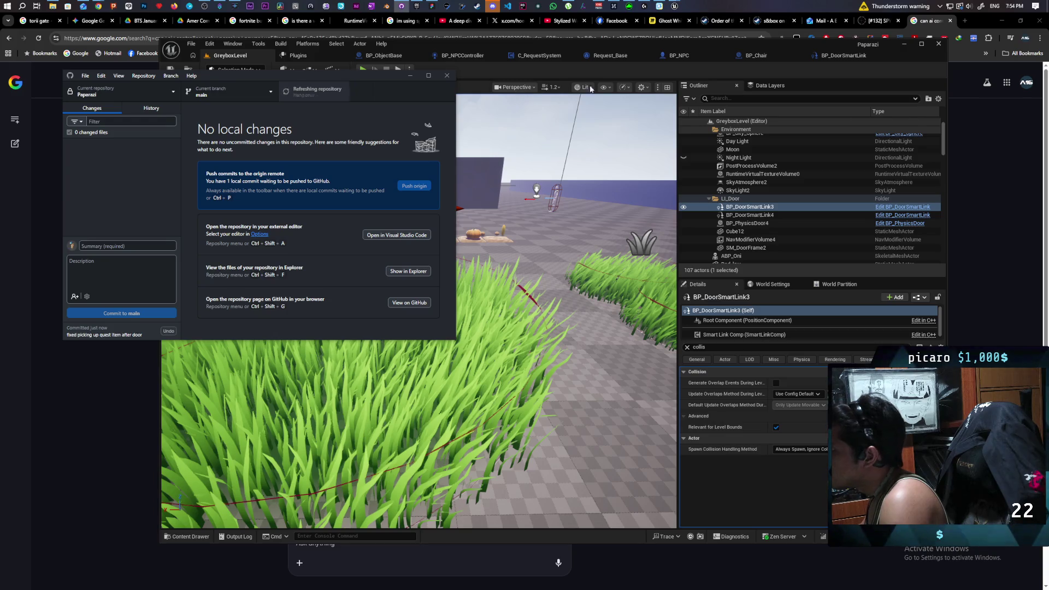
Browse from the Content root to ThirdPerson/Blueprints and open BP_Oni.
{"action": "left_click", "coordinate": [186, 535]}
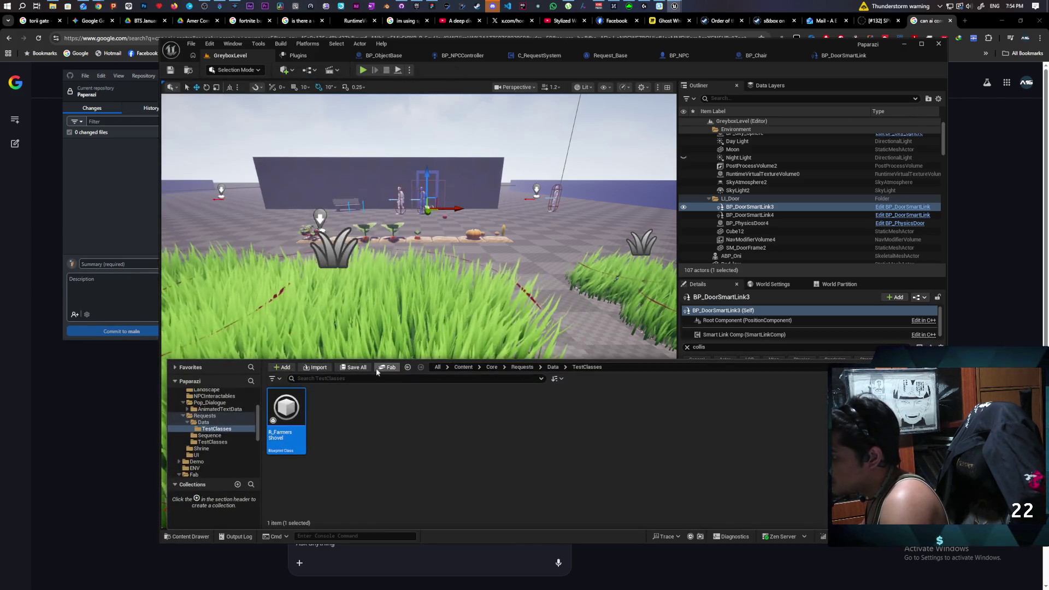
{"action": "left_click", "coordinate": [463, 367]}
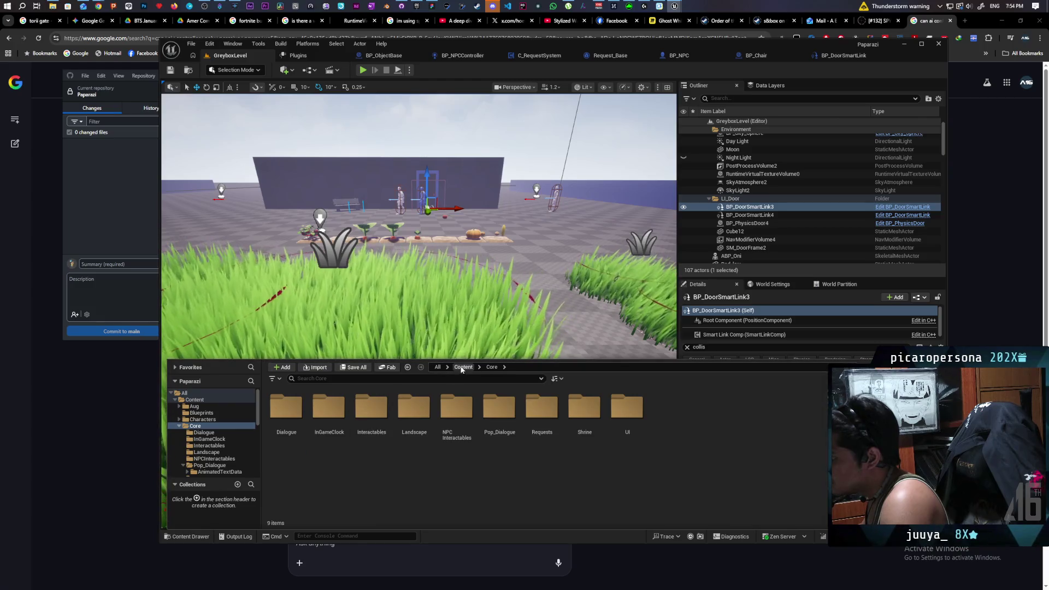
{"action": "double_click", "coordinate": [414, 478]}
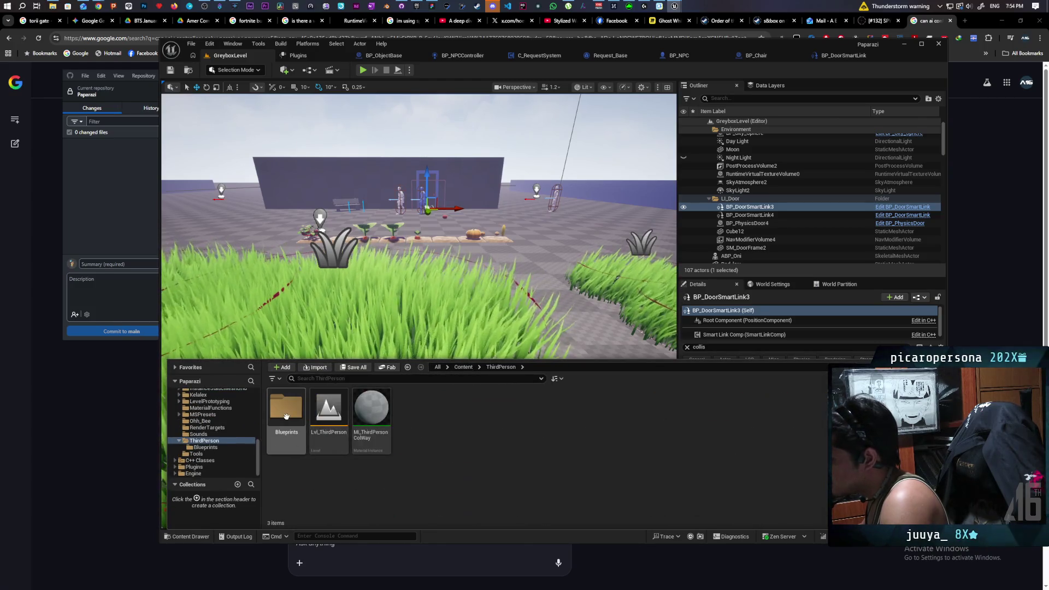
{"action": "double_click", "coordinate": [286, 410]}
{"action": "left_click", "coordinate": [498, 417]}
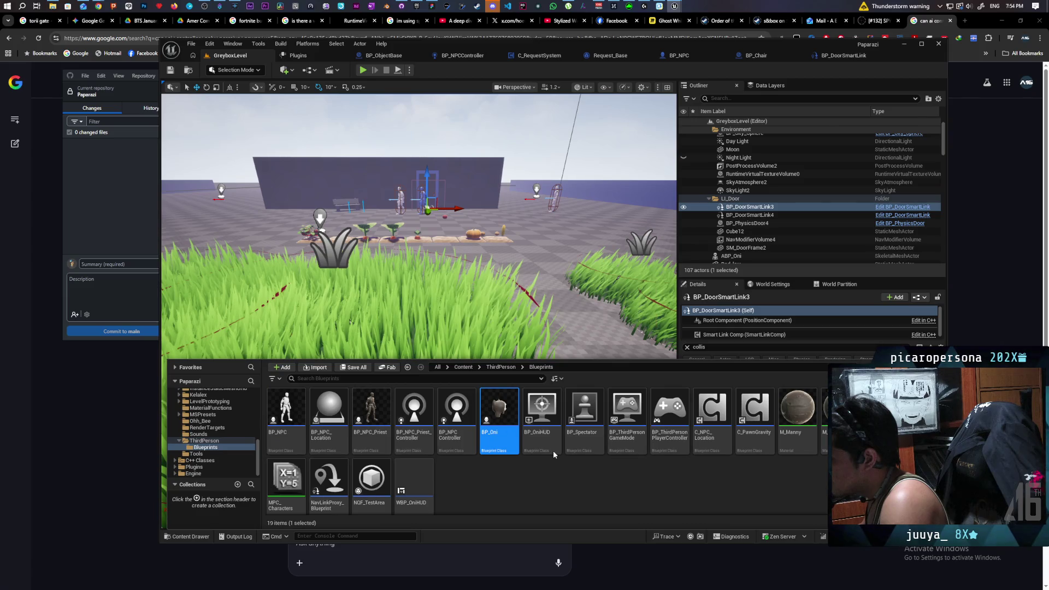
{"action": "key", "text": "Return"}
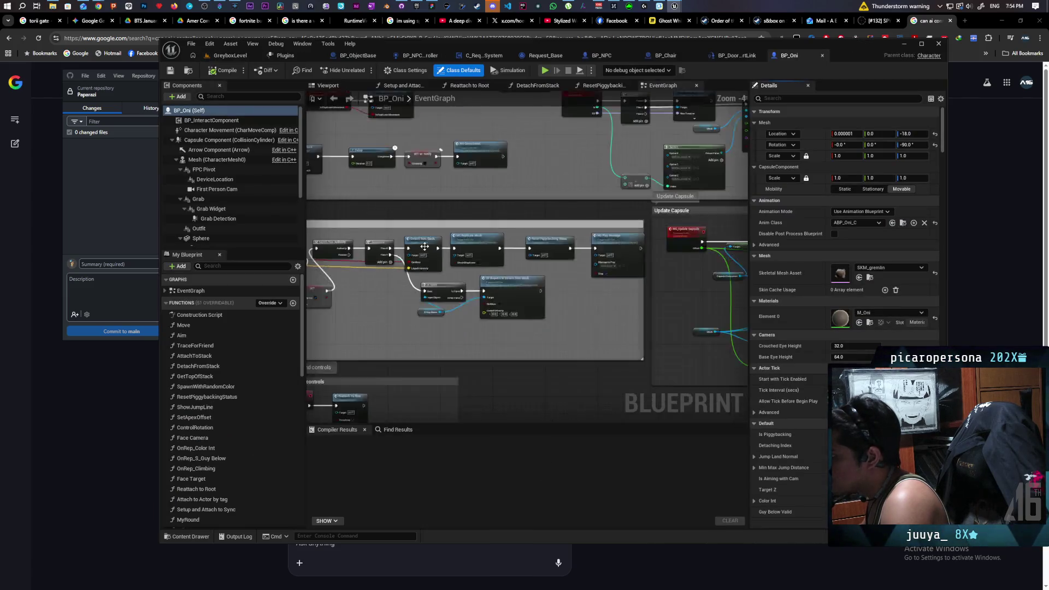
Frame the Testing Roll nodes and search 'get' from the BP Interact Component pin.
{"action": "scroll", "coordinate": [410, 278], "scroll_direction": "up", "scroll_amount": 10}
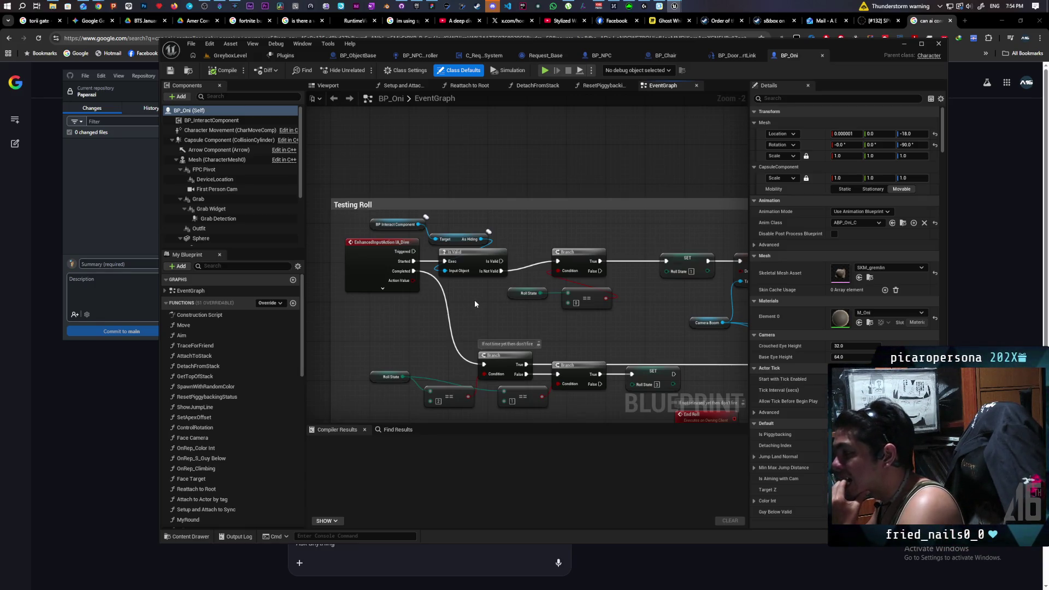
{"action": "mouse_move", "coordinate": [474, 299]}
{"action": "left_mouse_down"}
{"action": "mouse_move", "coordinate": [526, 303]}
{"action": "mouse_move", "coordinate": [461, 299]}
{"action": "mouse_move", "coordinate": [601, 307]}
{"action": "left_mouse_up"}
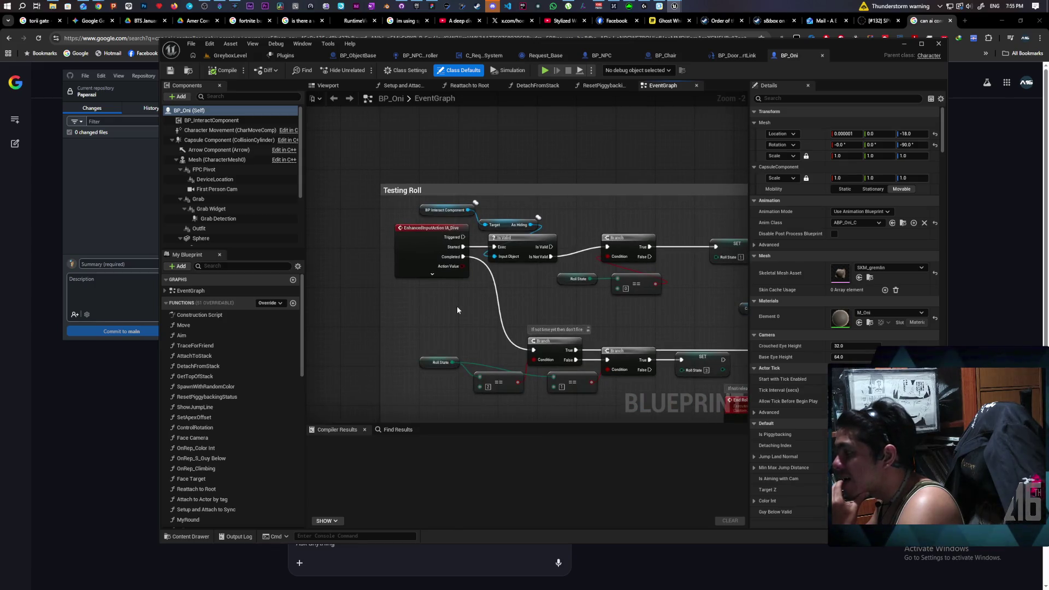
{"action": "scroll", "coordinate": [450, 308], "scroll_direction": "down", "scroll_amount": 4}
{"action": "scroll", "coordinate": [449, 308], "scroll_direction": "up", "scroll_amount": 3}
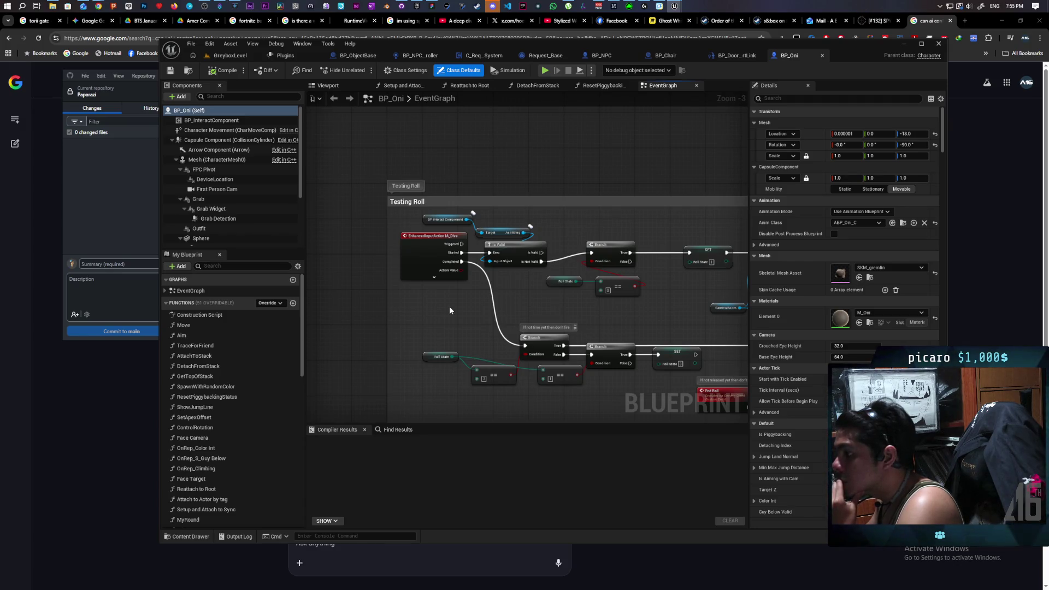
{"action": "mouse_move", "coordinate": [468, 219]}
{"action": "left_mouse_down"}
{"action": "mouse_move", "coordinate": [327, 107]}
{"action": "mouse_move", "coordinate": [475, 305]}
{"action": "mouse_move", "coordinate": [470, 315]}
{"action": "left_mouse_up"}
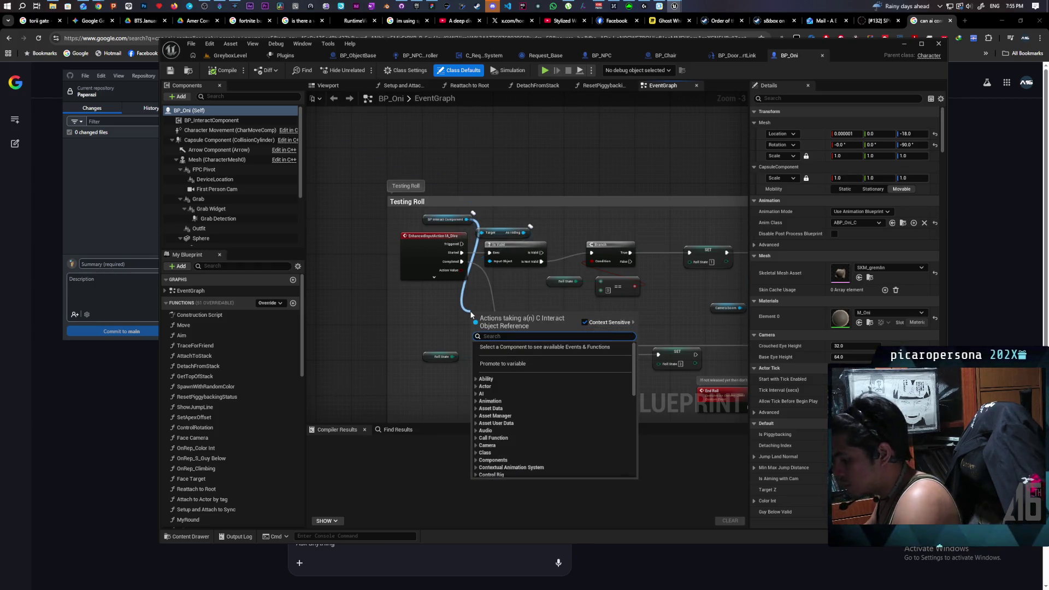
{"action": "type", "text": "get"}
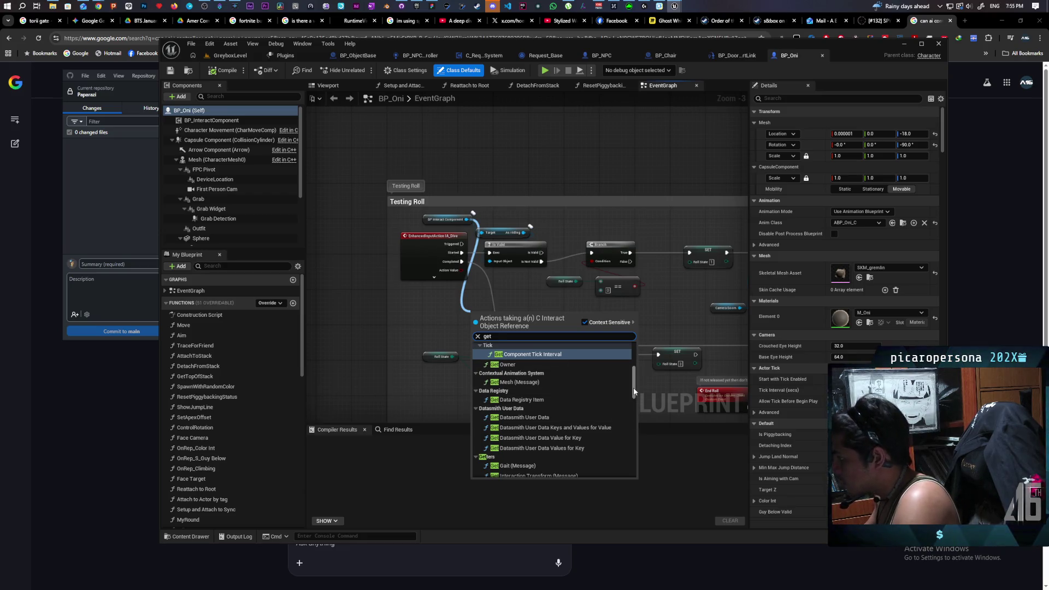
{"action": "left_click_drag", "start_coordinate": [633, 387], "coordinate": [634, 465]}
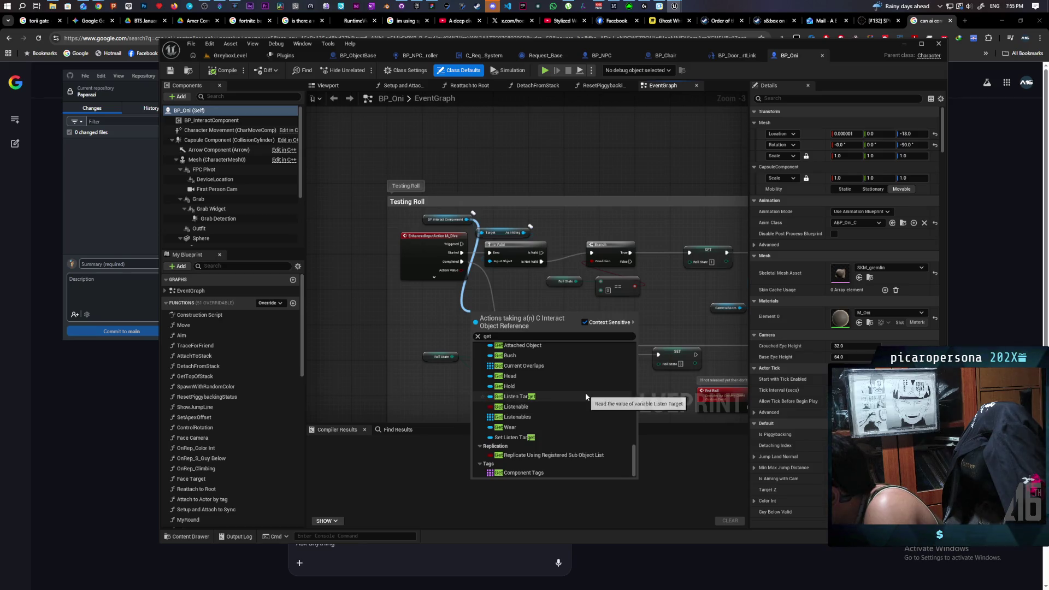
Add a Get Hold node, wire it into an Is Valid node, then return to GreyboxLevel.
{"action": "scroll", "coordinate": [553, 398], "scroll_direction": "up", "scroll_amount": 3}
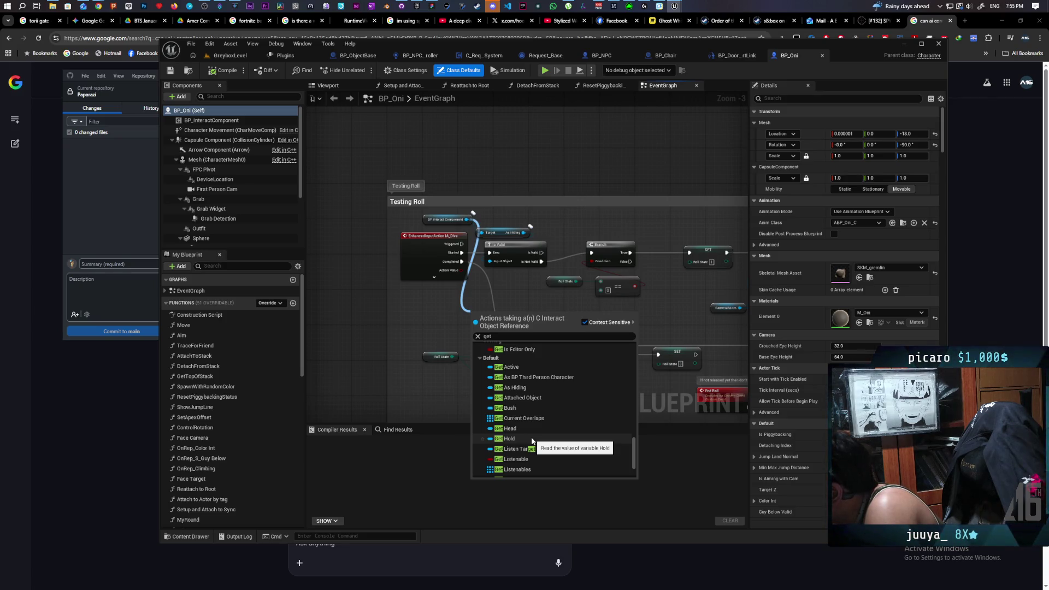
{"action": "left_click", "coordinate": [508, 439]}
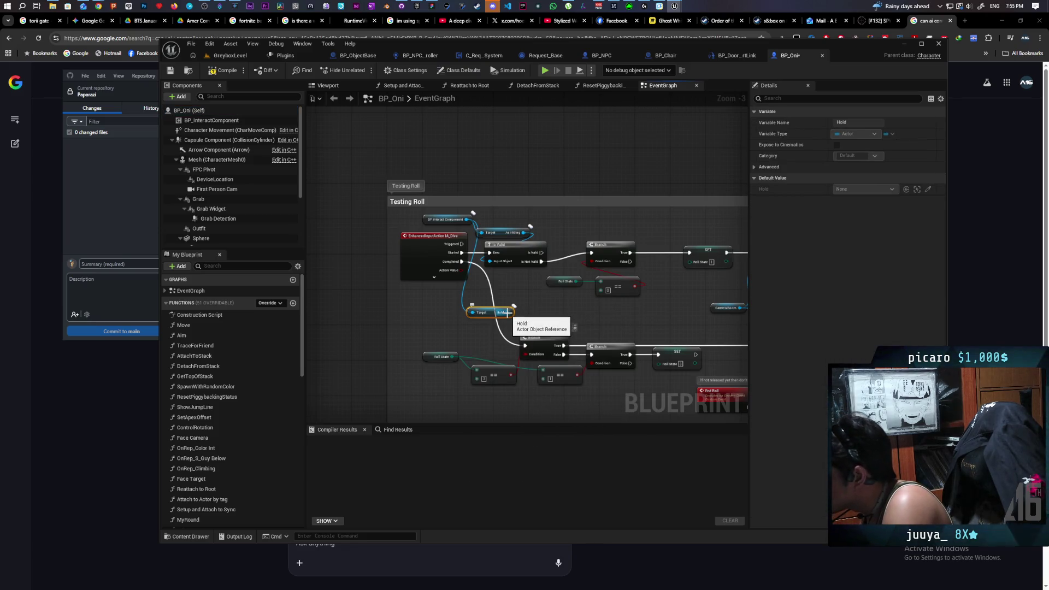
{"action": "key", "text": "ctrl+v"}
{"action": "mouse_move", "coordinate": [508, 313]}
{"action": "left_mouse_down"}
{"action": "mouse_move", "coordinate": [533, 322]}
{"action": "mouse_move", "coordinate": [538, 276]}
{"action": "mouse_move", "coordinate": [529, 299]}
{"action": "mouse_move", "coordinate": [617, 284]}
{"action": "mouse_move", "coordinate": [591, 252]}
{"action": "left_mouse_up"}
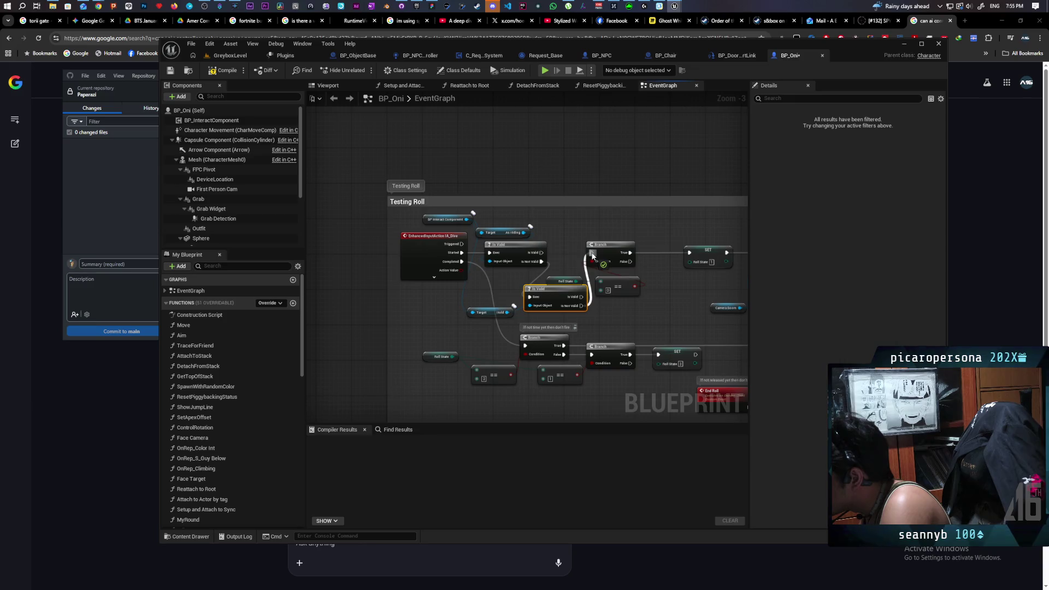
{"action": "left_click", "coordinate": [234, 56]}
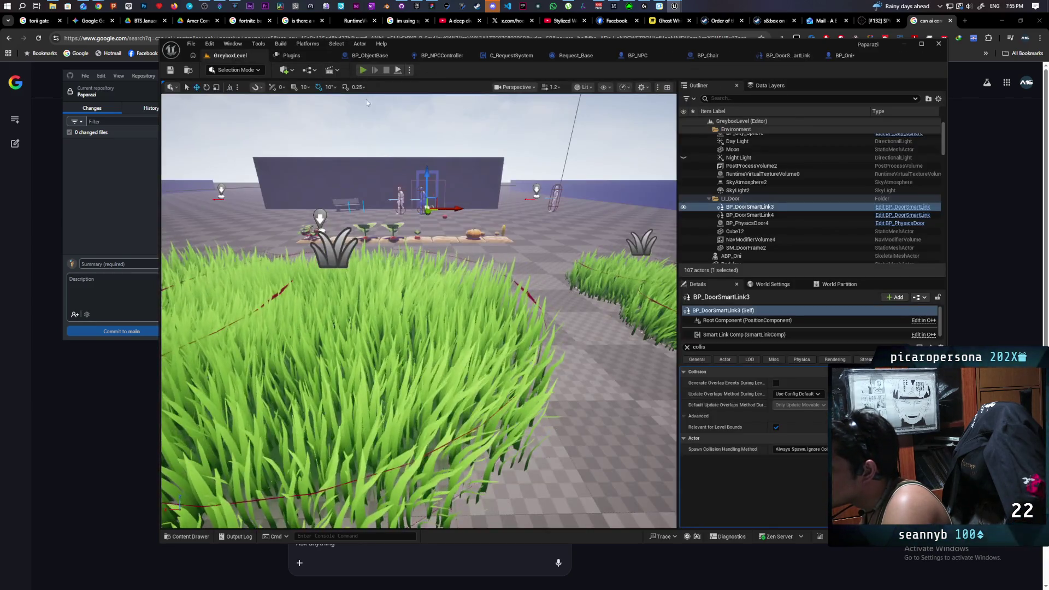
{"action": "left_click", "coordinate": [398, 70]}
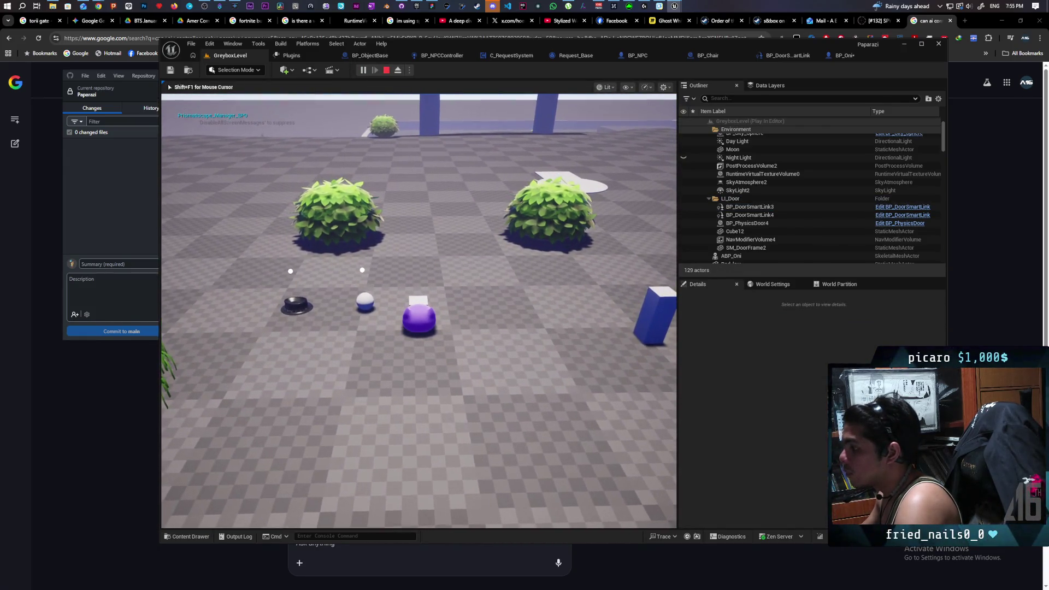
{"action": "key", "text": "w"}
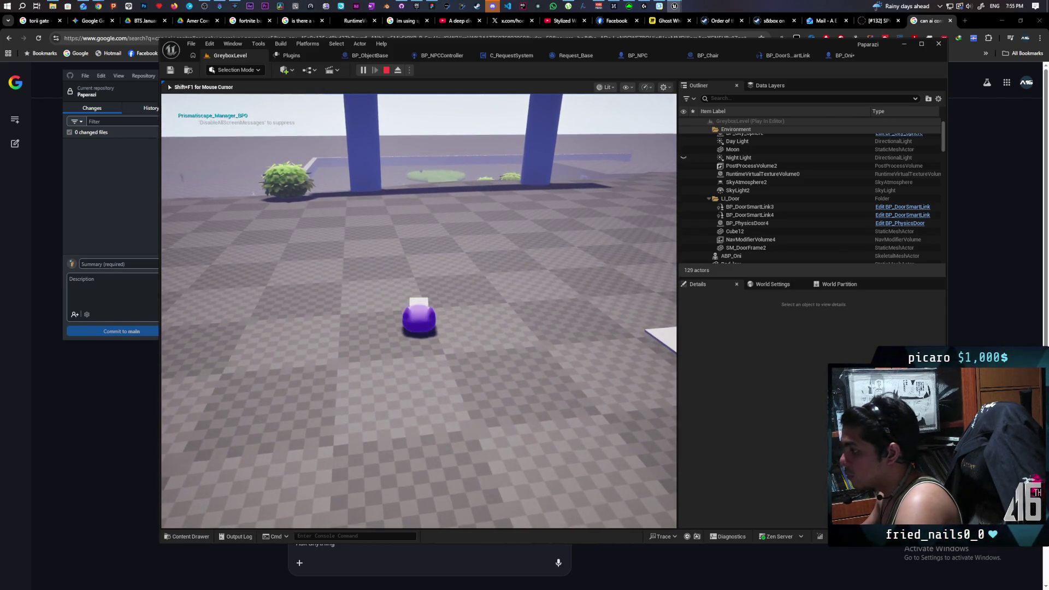
{"action": "key", "text": "w"}
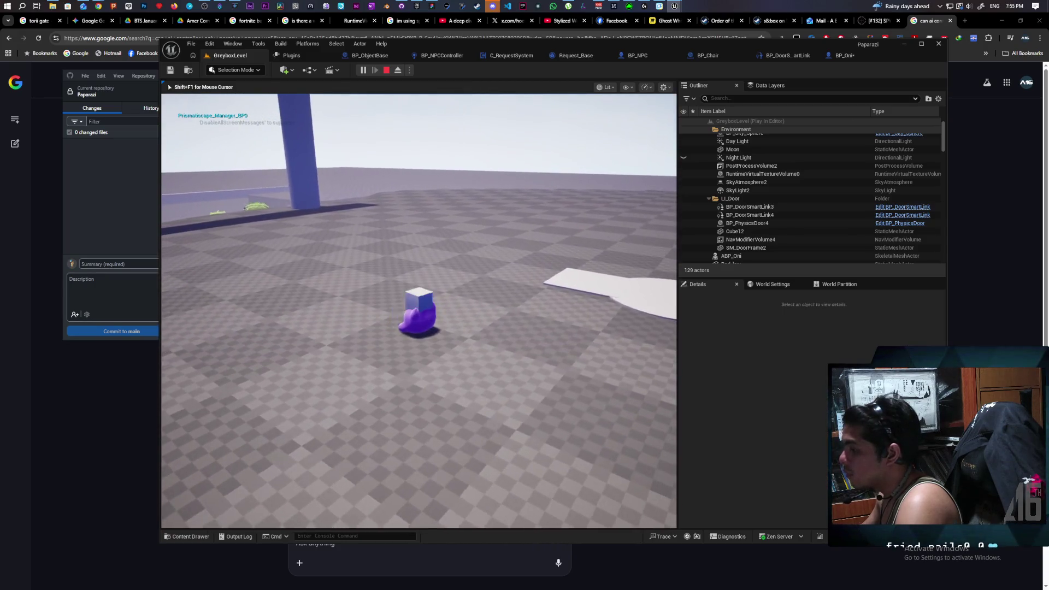
{"action": "key", "text": "Escape"}
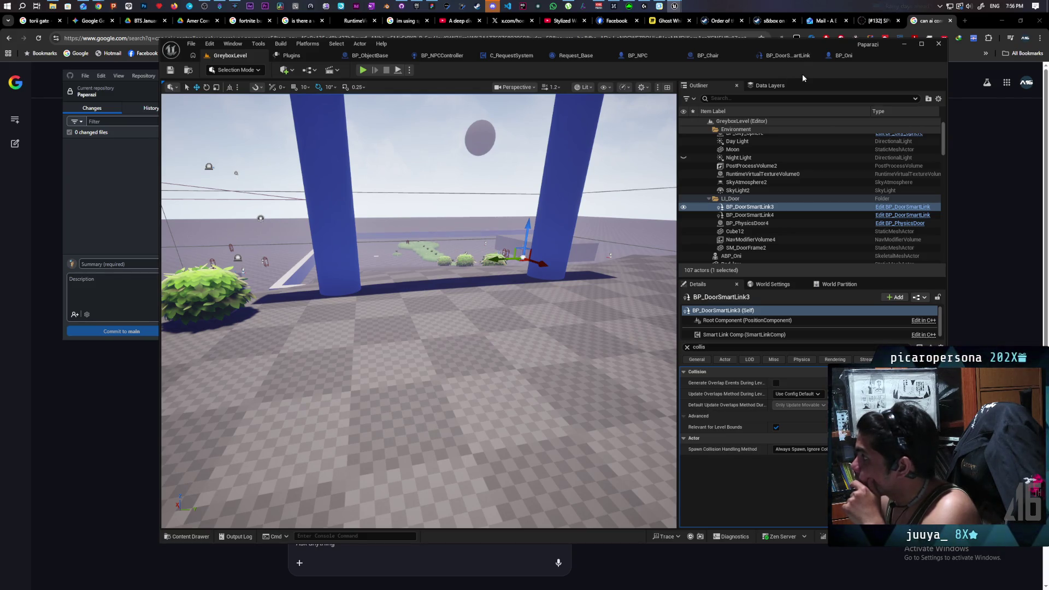
{"action": "left_click", "coordinate": [432, 6]}
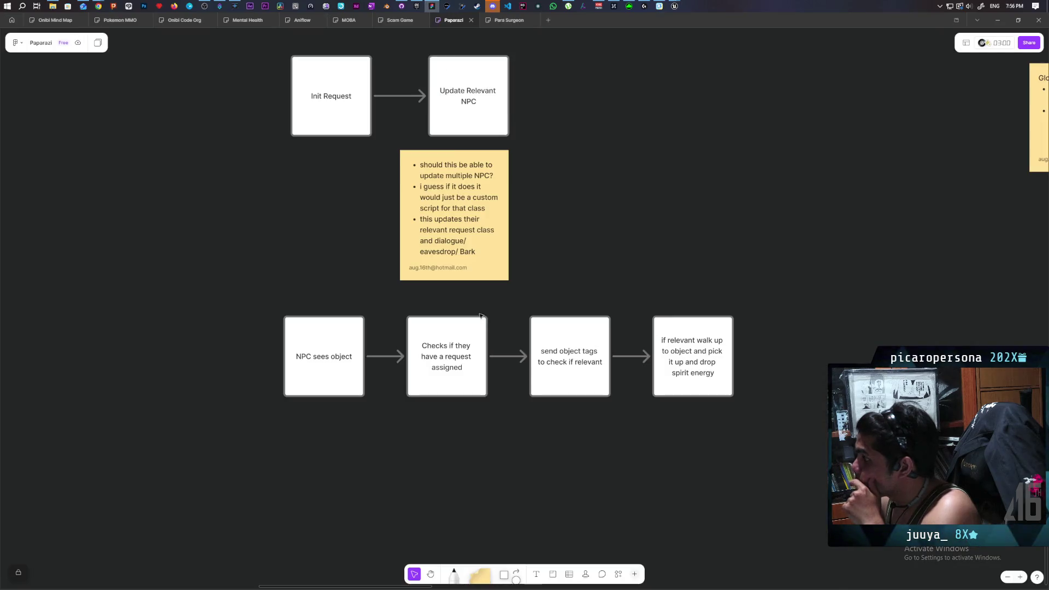
{"action": "left_click", "coordinate": [454, 382]}
{"action": "left_click", "coordinate": [570, 380]}
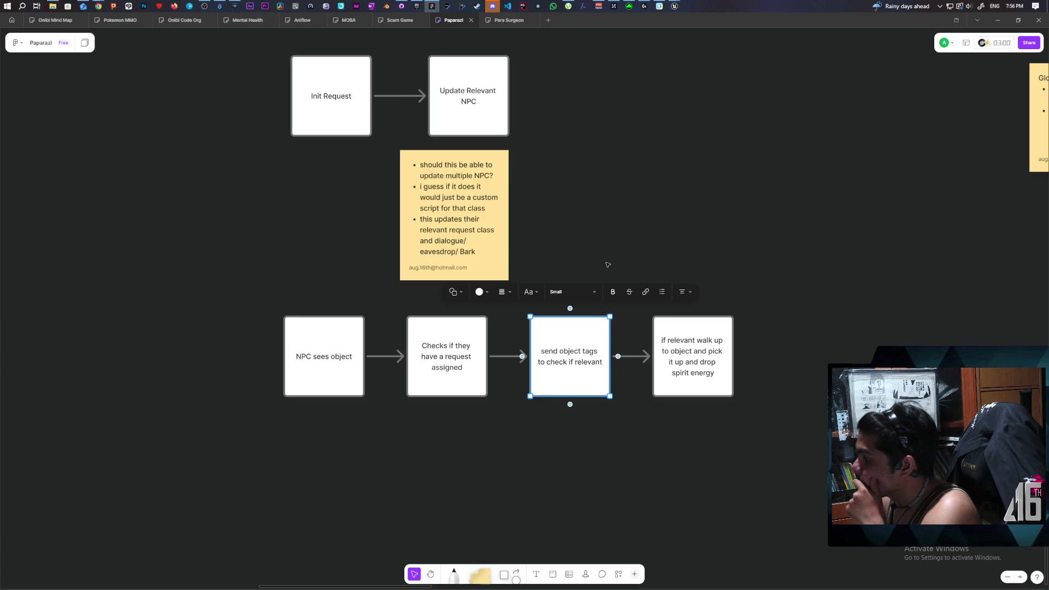
{"action": "left_click", "coordinate": [682, 376]}
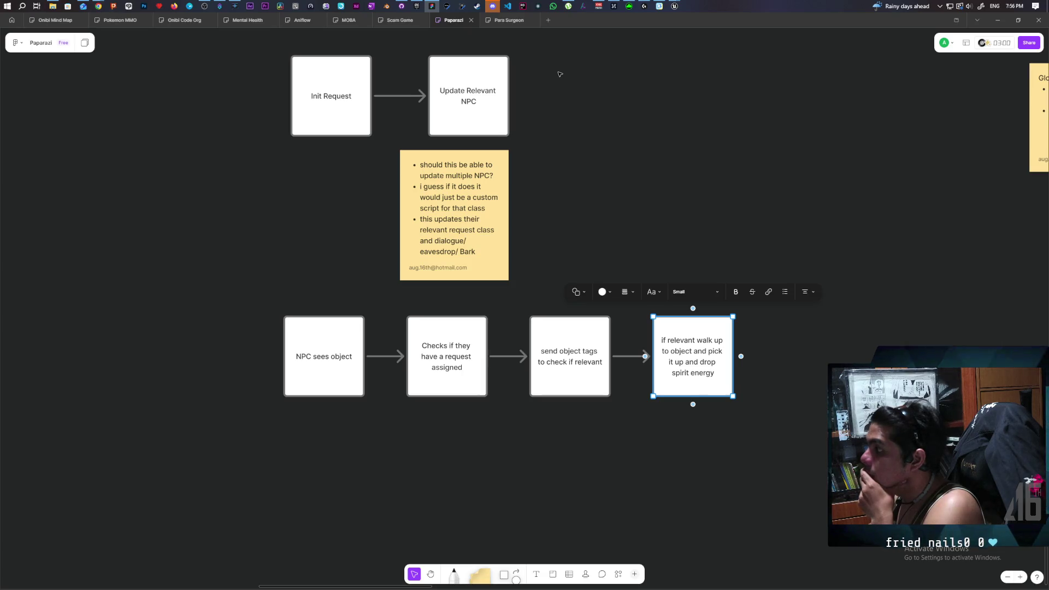
{"action": "mouse_move", "coordinate": [675, 7]}
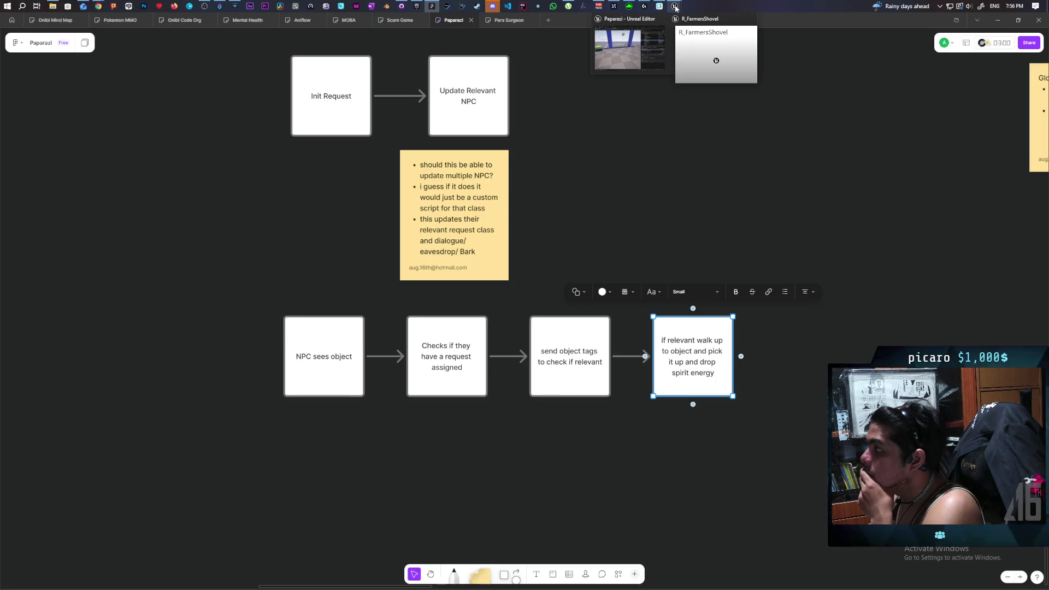
{"action": "left_click", "coordinate": [645, 51]}
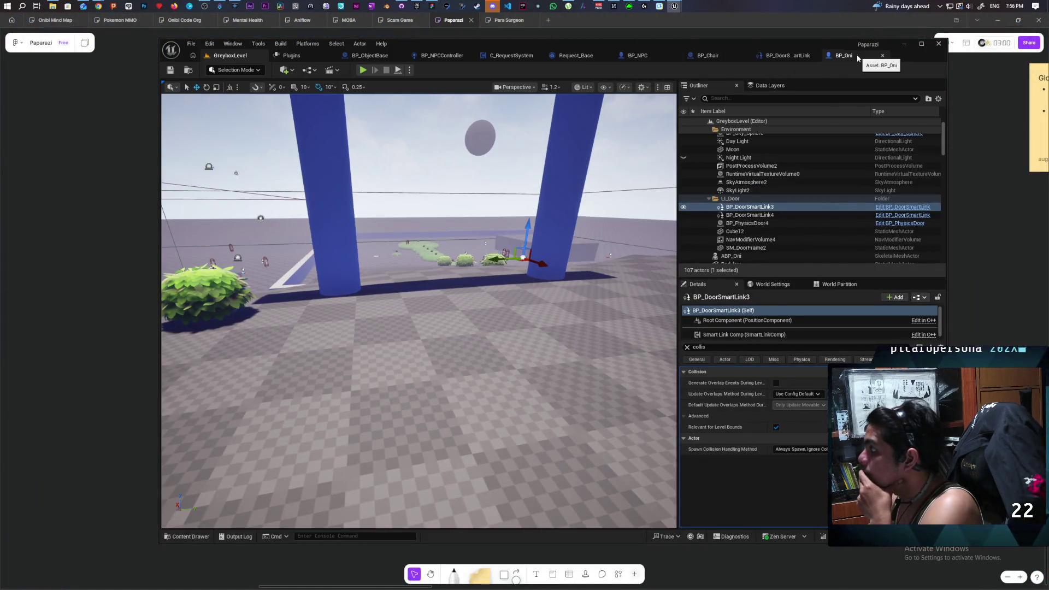
From the R_FarmersShovel window, show the Request_Global_Base EventGraph and pan to free space below.
{"action": "mouse_move", "coordinate": [674, 6]}
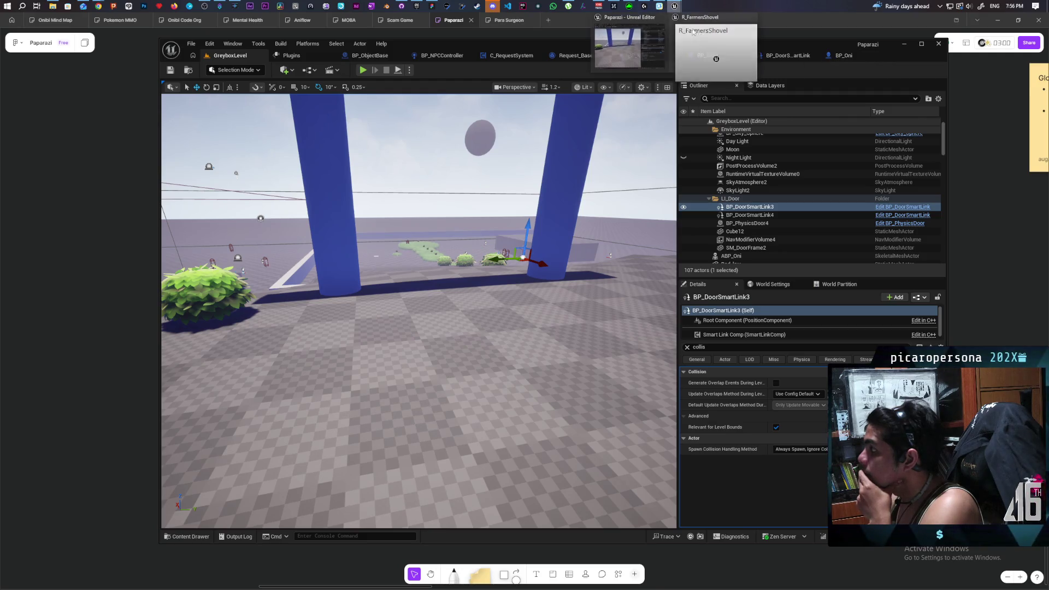
{"action": "left_click", "coordinate": [735, 51]}
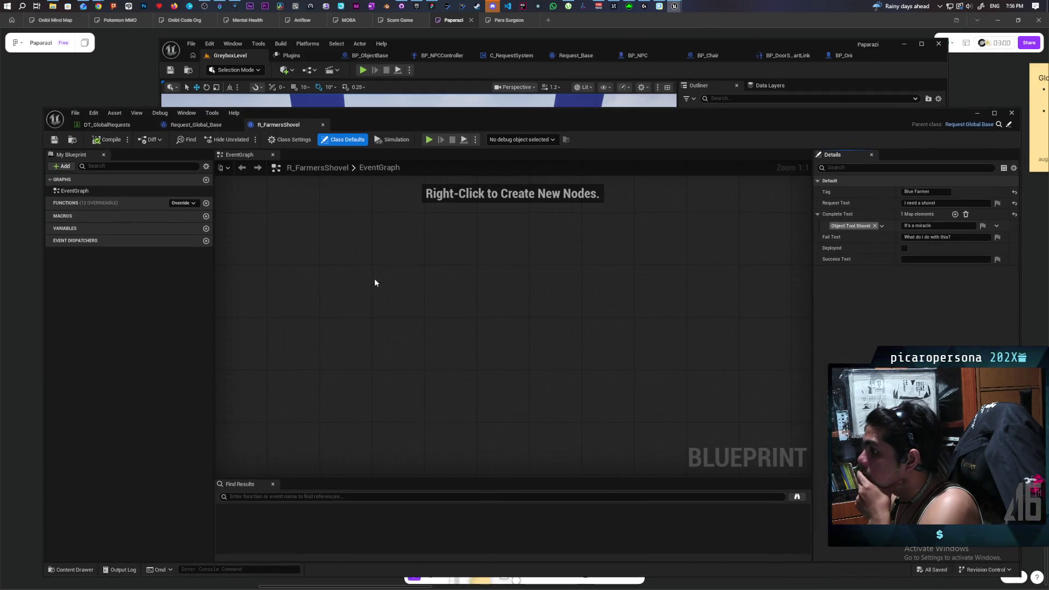
{"action": "left_click", "coordinate": [214, 126]}
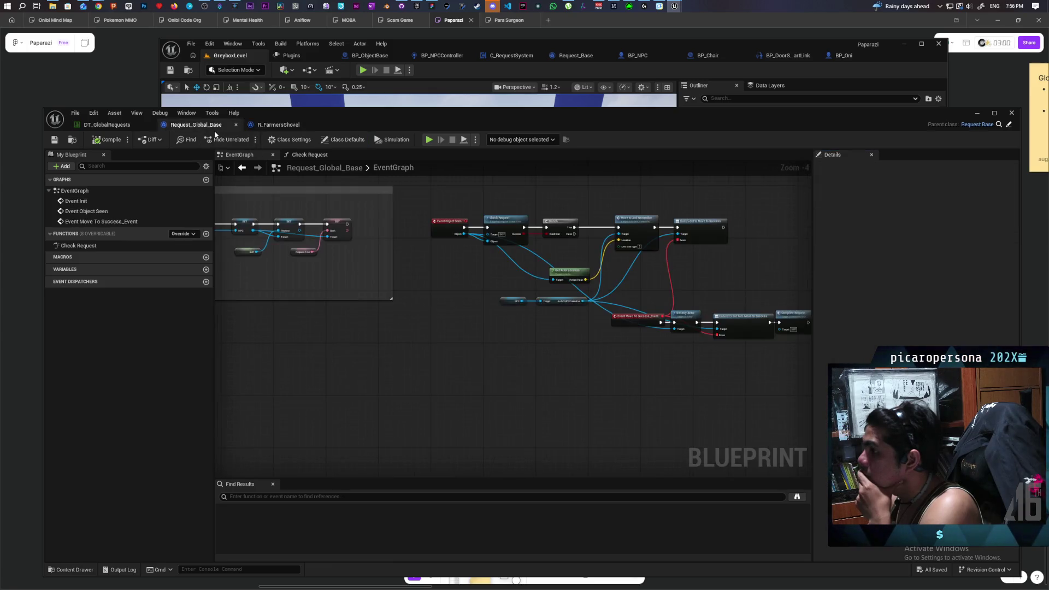
{"action": "scroll", "coordinate": [484, 337], "scroll_direction": "down", "scroll_amount": 5}
{"action": "scroll", "coordinate": [521, 323], "scroll_direction": "up", "scroll_amount": 8}
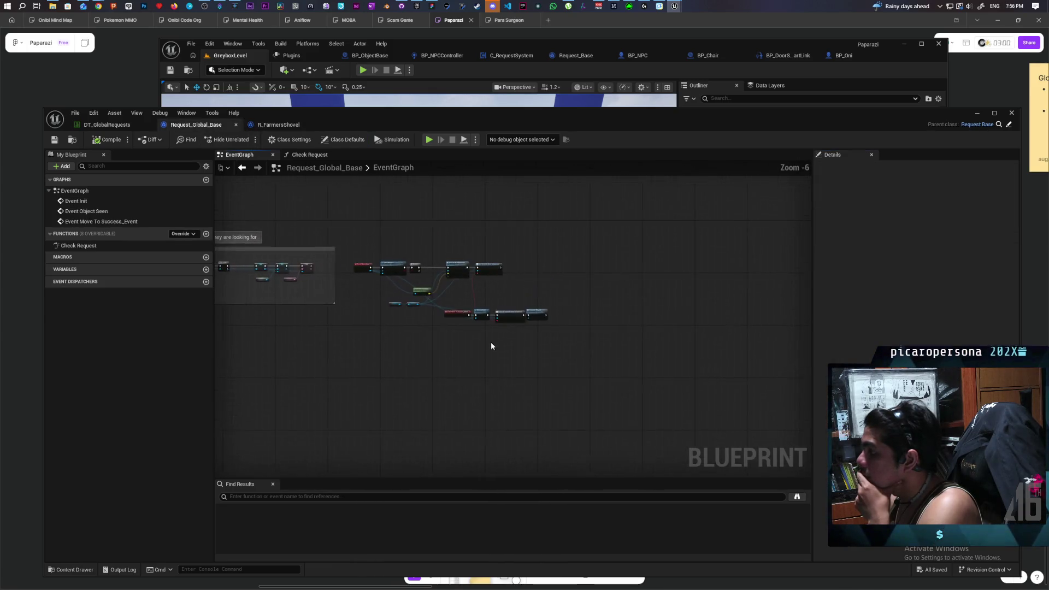
{"action": "scroll", "coordinate": [584, 406], "scroll_direction": "down", "scroll_amount": 2}
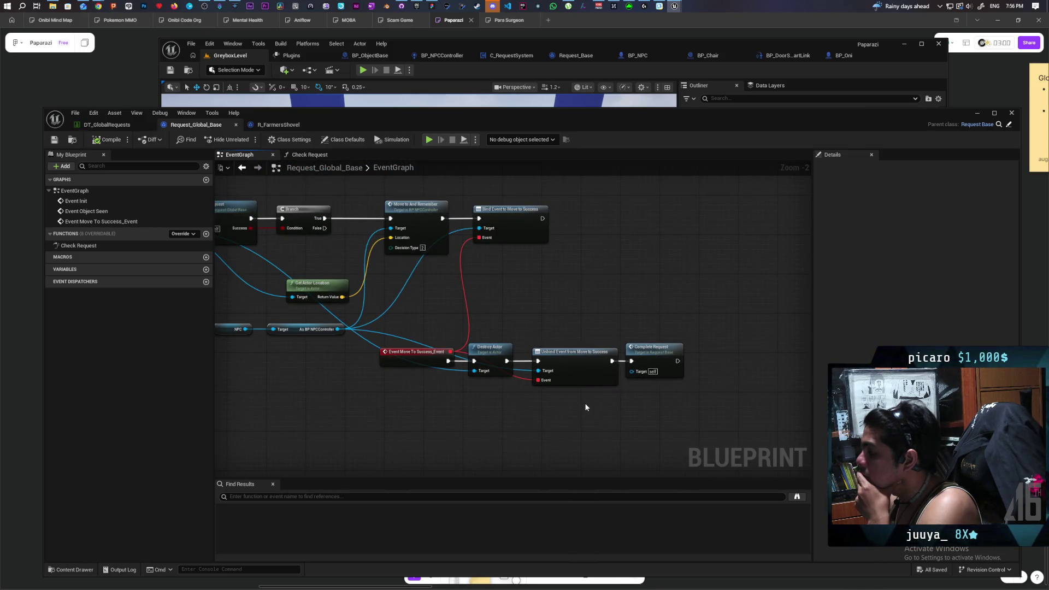
{"action": "scroll", "coordinate": [581, 401], "scroll_direction": "down", "scroll_amount": 2}
{"action": "left_click_drag", "start_coordinate": [608, 381], "coordinate": [696, 367]}
{"action": "right_click", "coordinate": [306, 372]}
{"action": "left_click", "coordinate": [552, 371]}
{"action": "mouse_move", "coordinate": [552, 371]}
{"action": "left_mouse_down"}
{"action": "mouse_move", "coordinate": [405, 358]}
{"action": "mouse_move", "coordinate": [473, 355]}
{"action": "left_mouse_up"}
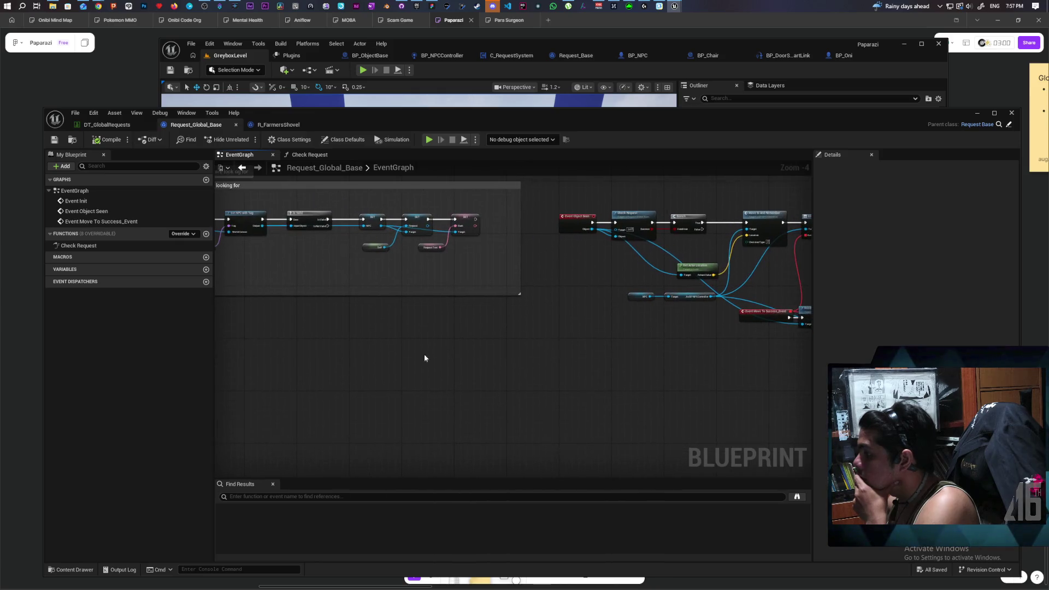
Add an Event Complete Request override node by searching 'complete re'.
{"action": "right_click", "coordinate": [305, 361]}
{"action": "type", "text": "complet"}
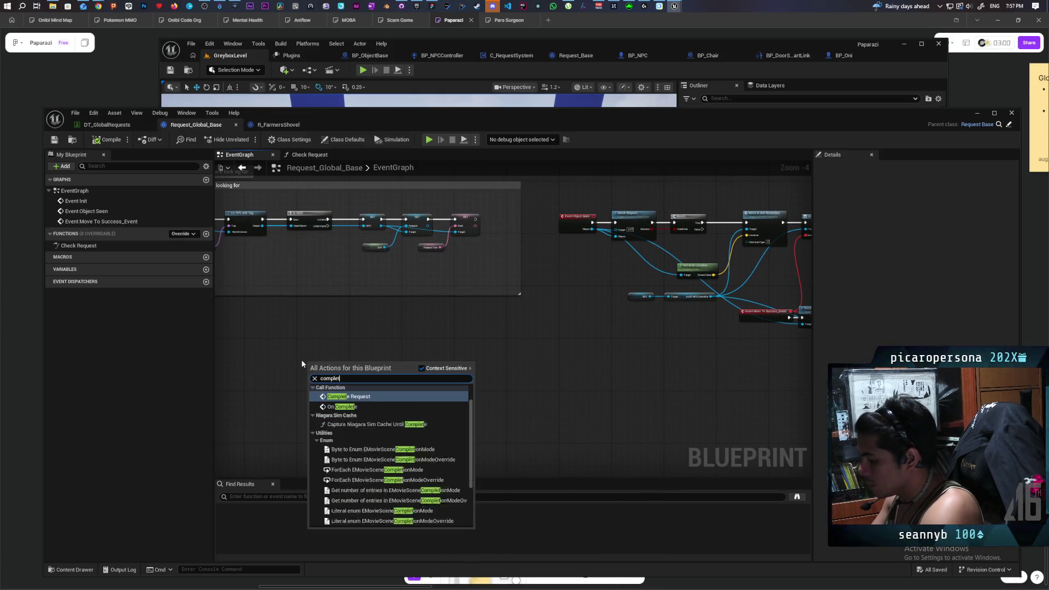
{"action": "type", "text": "e re"}
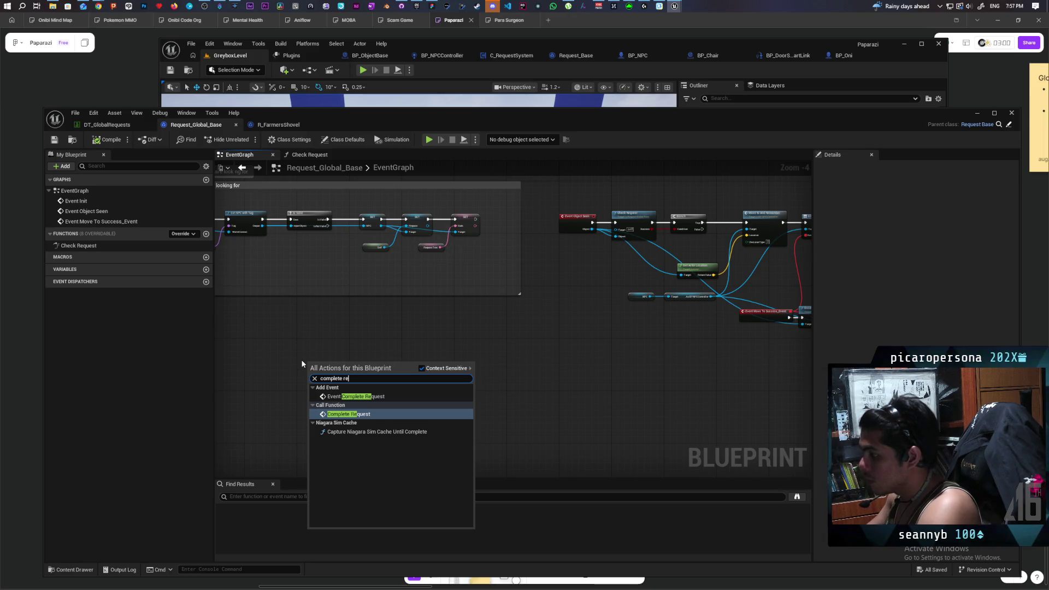
{"action": "left_click", "coordinate": [365, 397]}
{"action": "scroll", "coordinate": [437, 372], "scroll_direction": "up", "scroll_amount": 5}
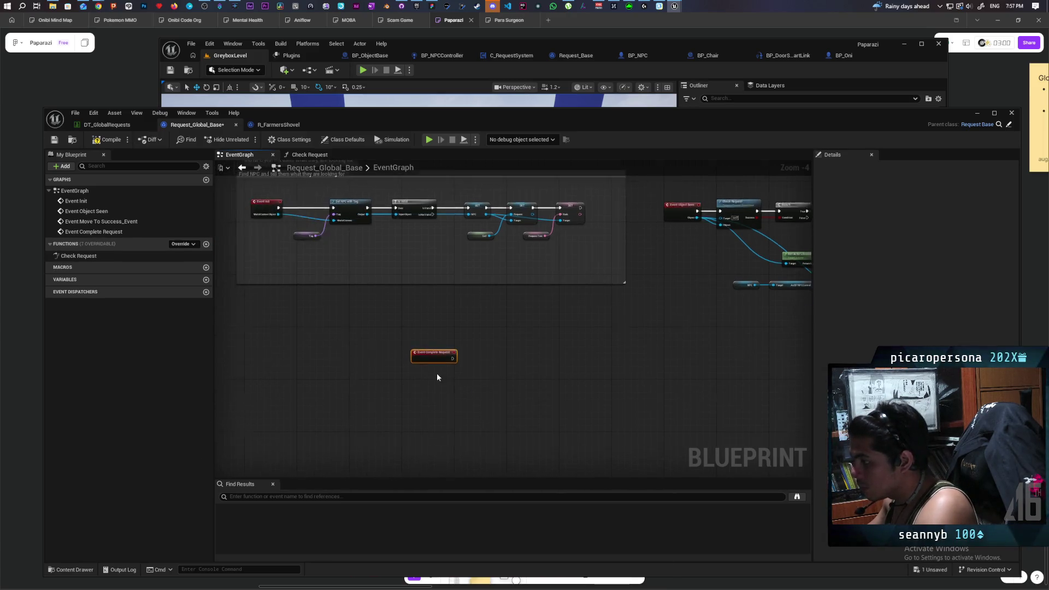
Add a parent Complete Request call and wire the event's exec pin into it.
{"action": "right_click", "coordinate": [432, 341]}
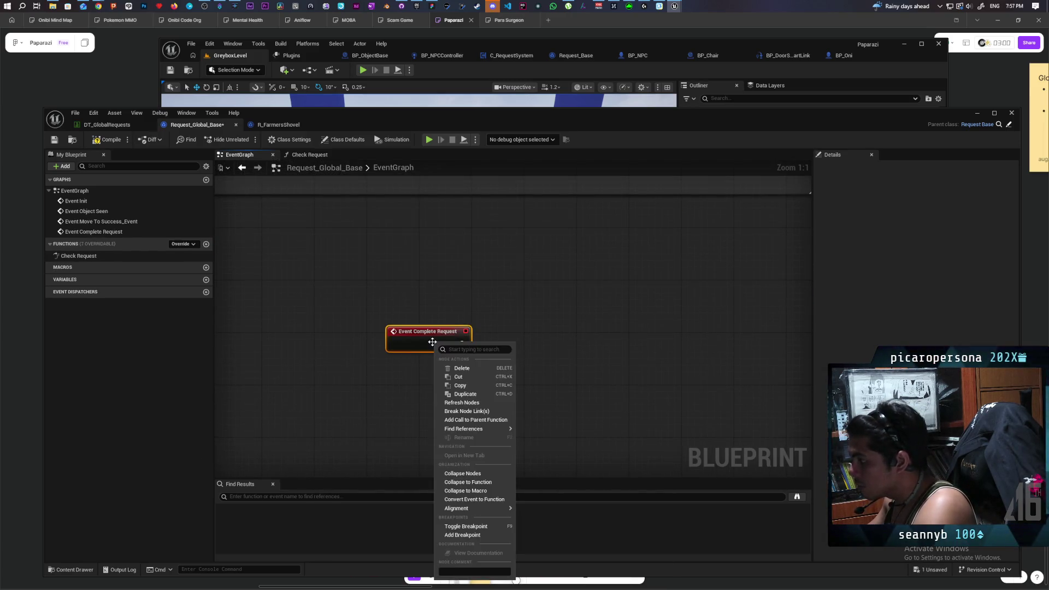
{"action": "left_click", "coordinate": [475, 420]}
{"action": "mouse_move", "coordinate": [428, 369]}
{"action": "left_mouse_down"}
{"action": "mouse_move", "coordinate": [511, 346]}
{"action": "mouse_move", "coordinate": [484, 352]}
{"action": "left_mouse_up"}
{"action": "left_click_drag", "start_coordinate": [503, 356], "coordinate": [522, 343]}
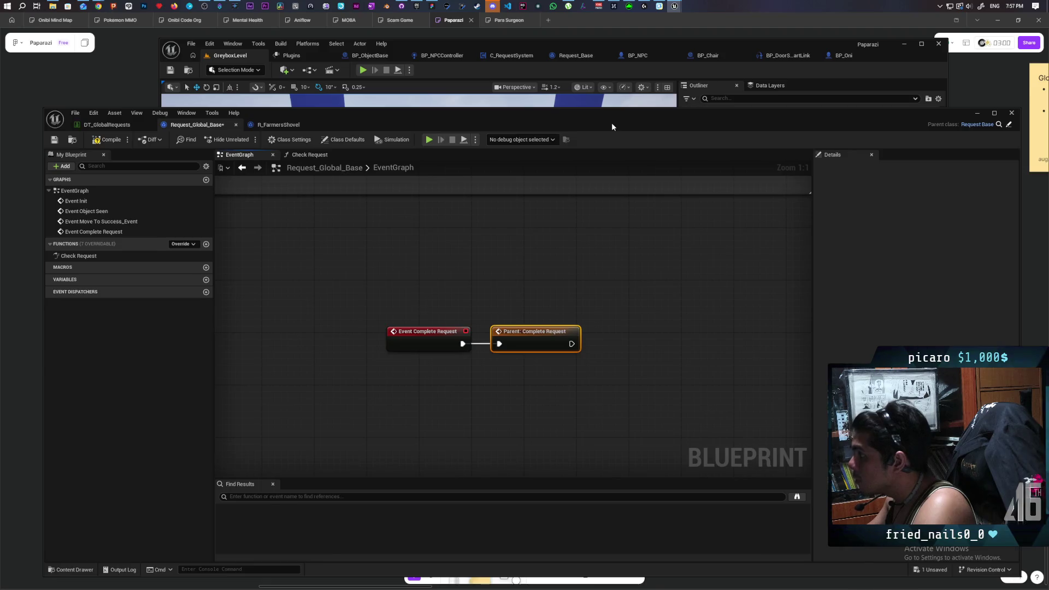
{"action": "left_click_drag", "start_coordinate": [611, 126], "coordinate": [505, 161]}
{"action": "scroll", "coordinate": [624, 354], "scroll_direction": "down", "scroll_amount": 5}
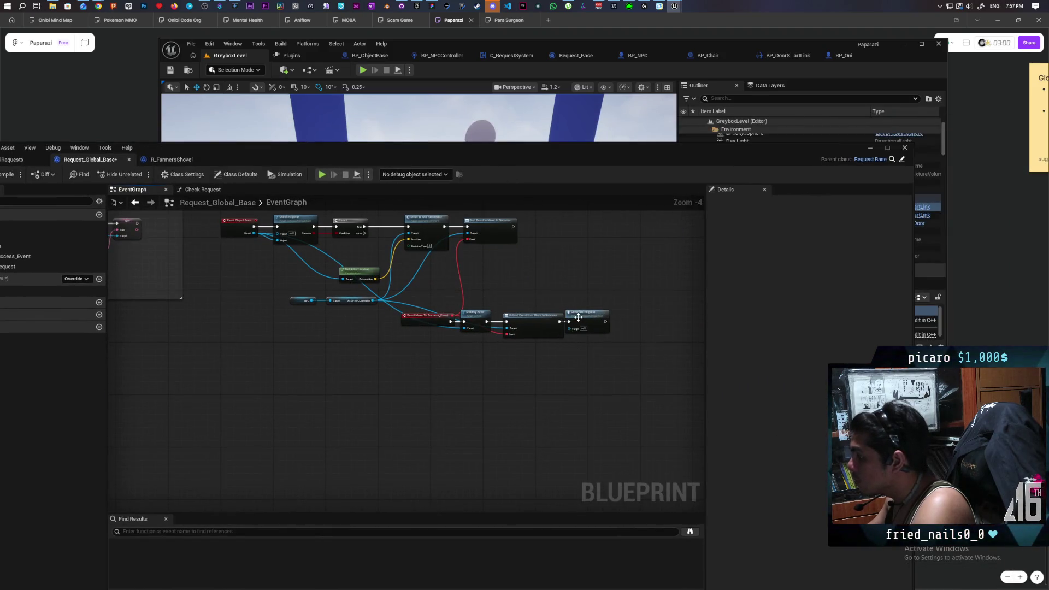
Open Request_Base from the parent Complete Request node and look over its completion node chain.
{"action": "double_click", "coordinate": [578, 317]}
{"action": "left_click_drag", "start_coordinate": [625, 169], "coordinate": [624, 438]}
{"action": "scroll", "coordinate": [613, 304], "scroll_direction": "down", "scroll_amount": 2}
{"action": "mouse_move", "coordinate": [614, 305]}
{"action": "left_mouse_down"}
{"action": "mouse_move", "coordinate": [506, 289]}
{"action": "mouse_move", "coordinate": [453, 308]}
{"action": "left_mouse_up"}
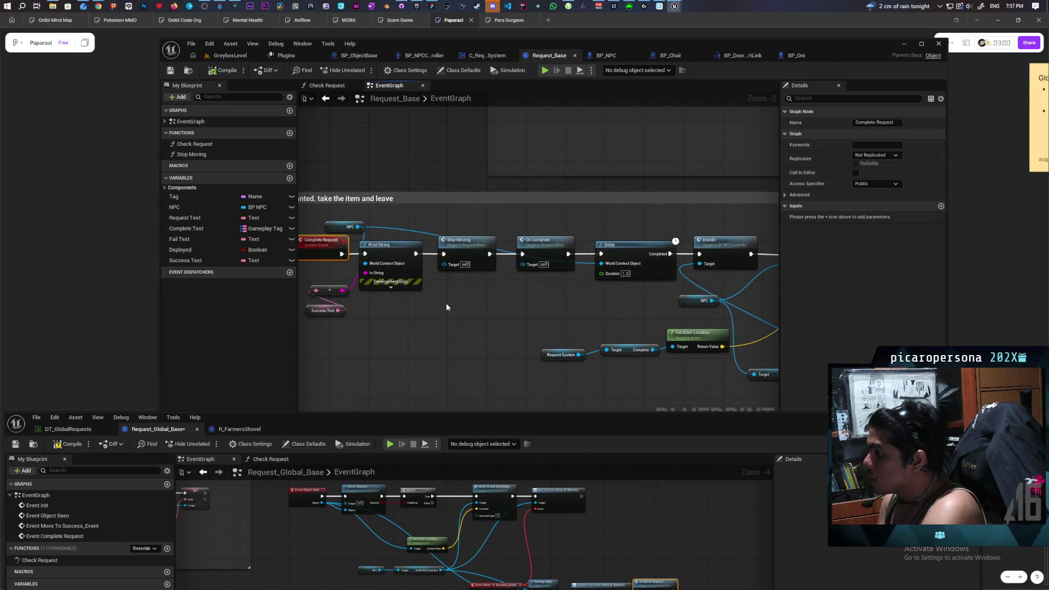
{"action": "mouse_move", "coordinate": [487, 301]}
{"action": "left_mouse_down"}
{"action": "mouse_move", "coordinate": [532, 290]}
{"action": "mouse_move", "coordinate": [340, 223]}
{"action": "left_mouse_up"}
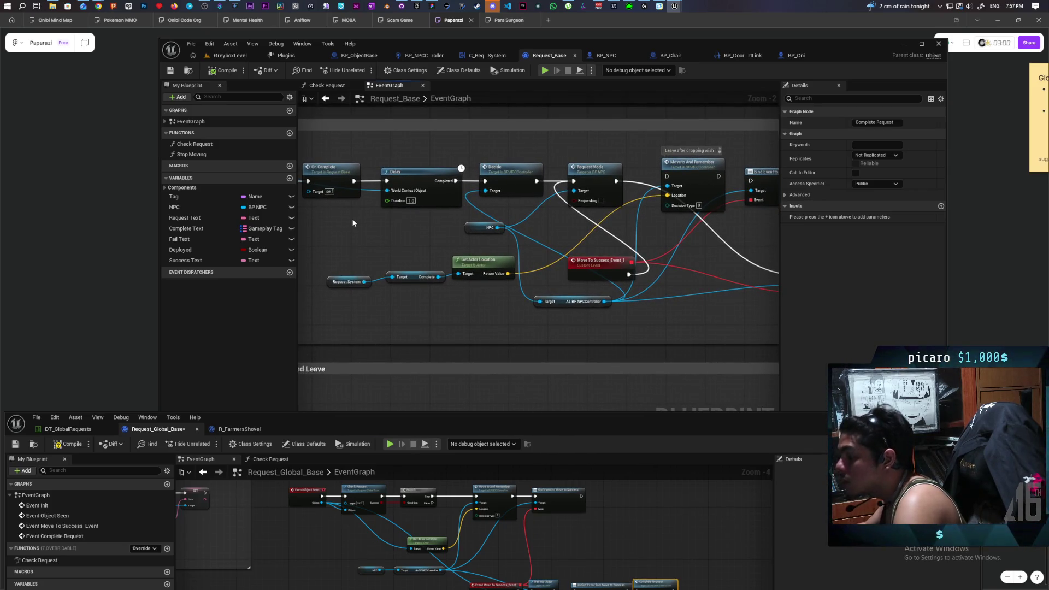
{"action": "left_click_drag", "start_coordinate": [352, 222], "coordinate": [398, 223]}
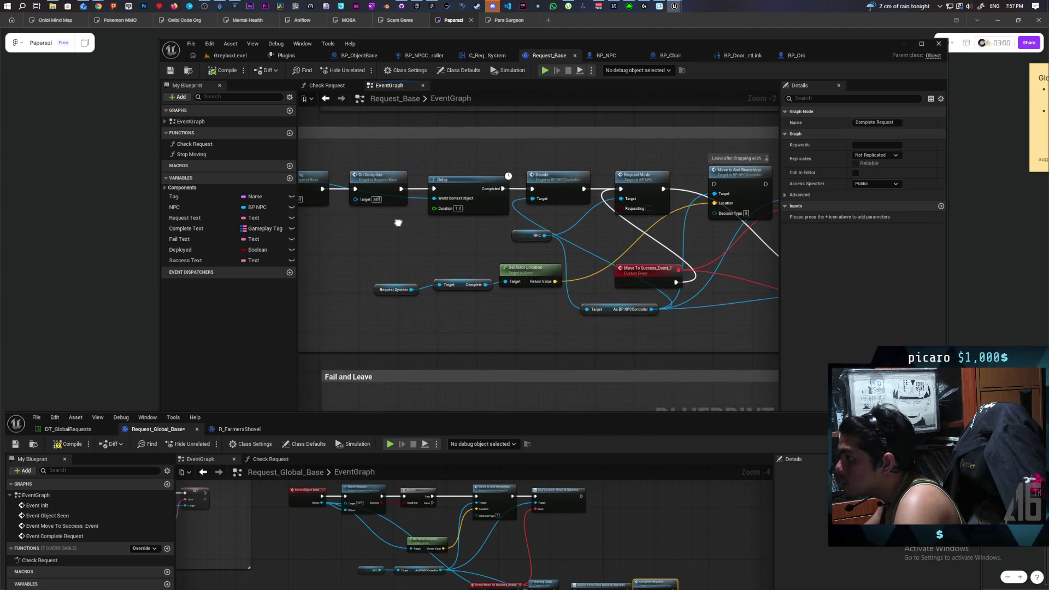
{"action": "double_click", "coordinate": [371, 182]}
{"action": "scroll", "coordinate": [371, 182], "scroll_direction": "down", "scroll_amount": 1}
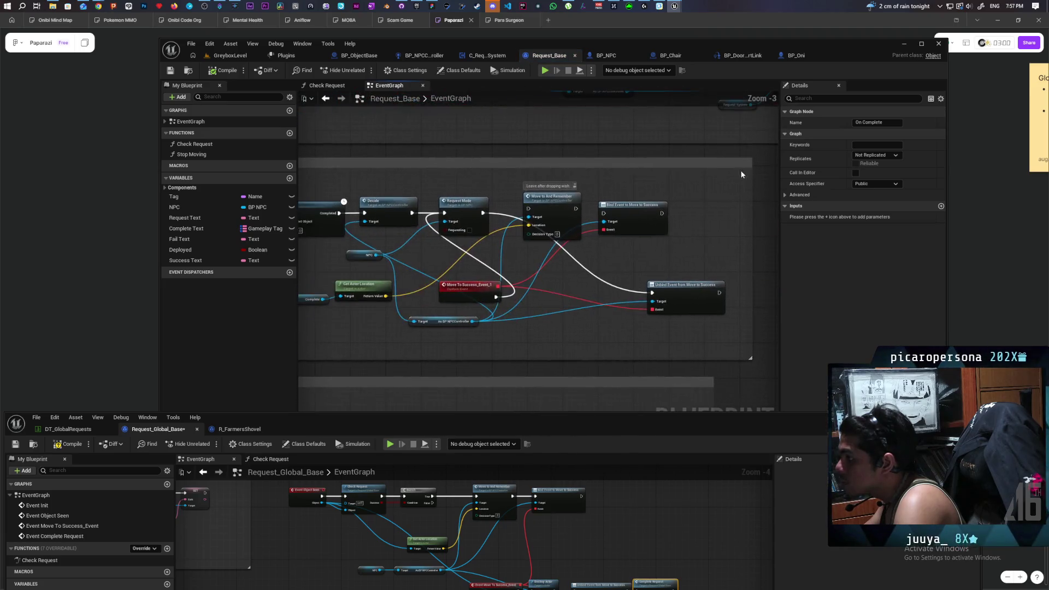
{"action": "left_click_drag", "start_coordinate": [508, 210], "coordinate": [381, 182]}
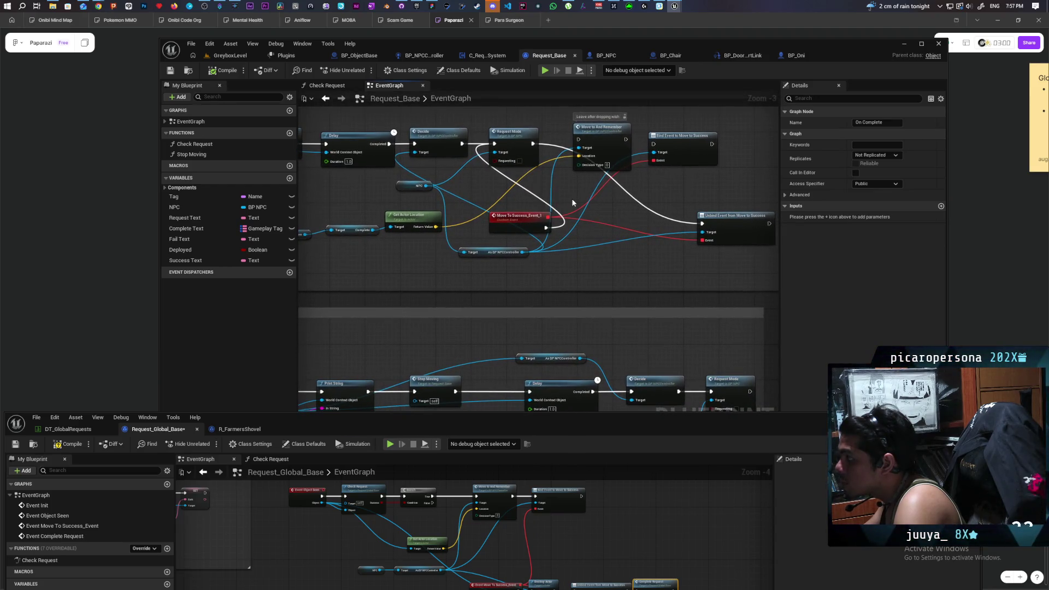
{"action": "left_click_drag", "start_coordinate": [572, 202], "coordinate": [298, 241]}
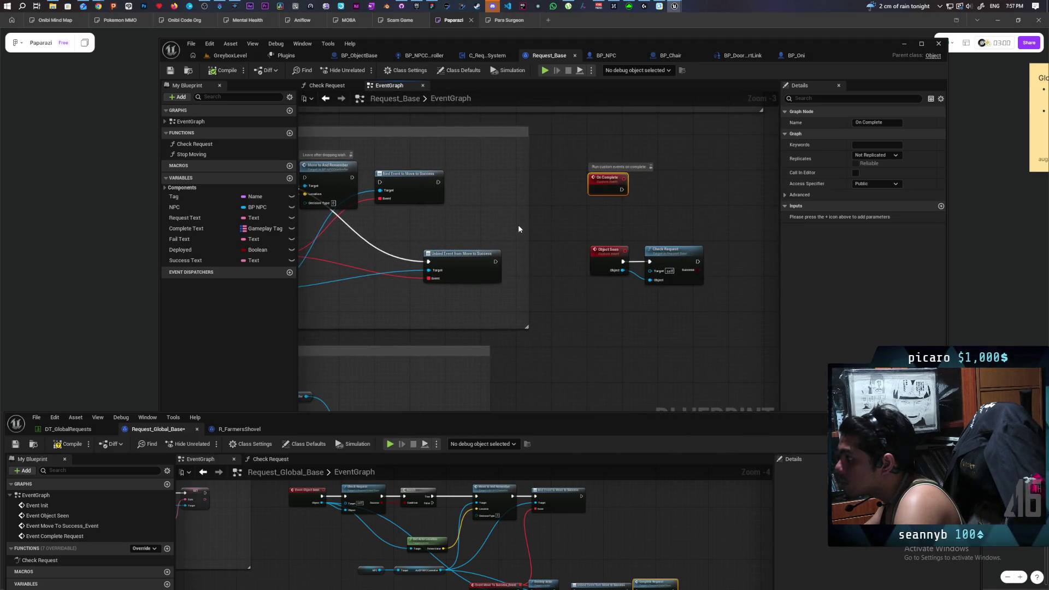
{"action": "left_click_drag", "start_coordinate": [453, 218], "coordinate": [625, 213]}
{"action": "left_click_drag", "start_coordinate": [537, 219], "coordinate": [662, 223]}
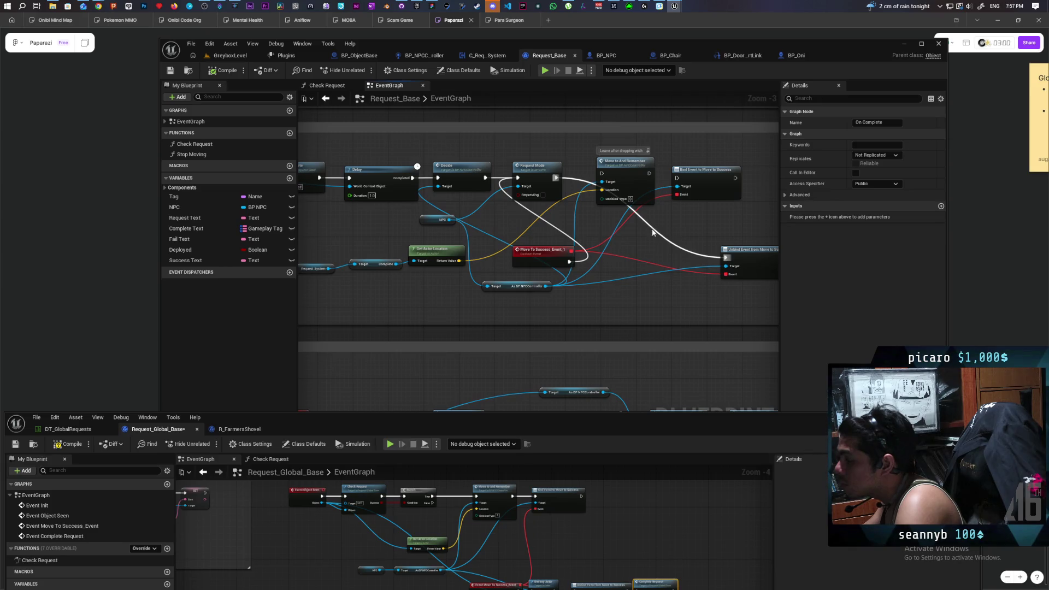
{"action": "mouse_move", "coordinate": [549, 256]}
{"action": "left_mouse_down"}
{"action": "mouse_move", "coordinate": [601, 320]}
{"action": "mouse_move", "coordinate": [612, 312]}
{"action": "mouse_move", "coordinate": [601, 298]}
{"action": "left_mouse_up"}
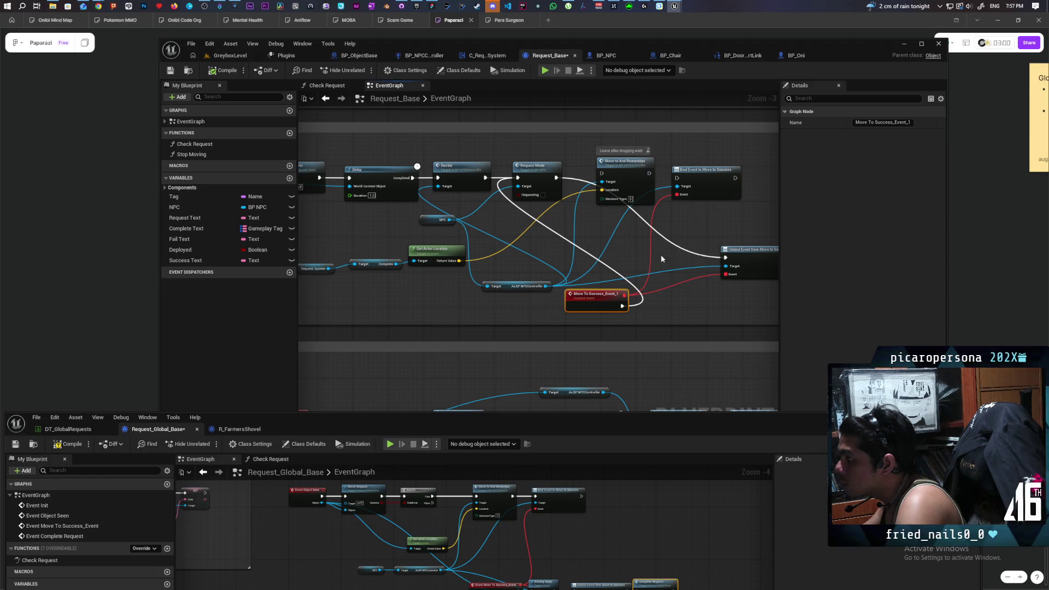
{"action": "left_click_drag", "start_coordinate": [654, 258], "coordinate": [604, 238]}
Delete the Move to And Remember, Bind Event, Unbind Event and Move To Success nodes.
{"action": "left_click_drag", "start_coordinate": [690, 186], "coordinate": [568, 182]}
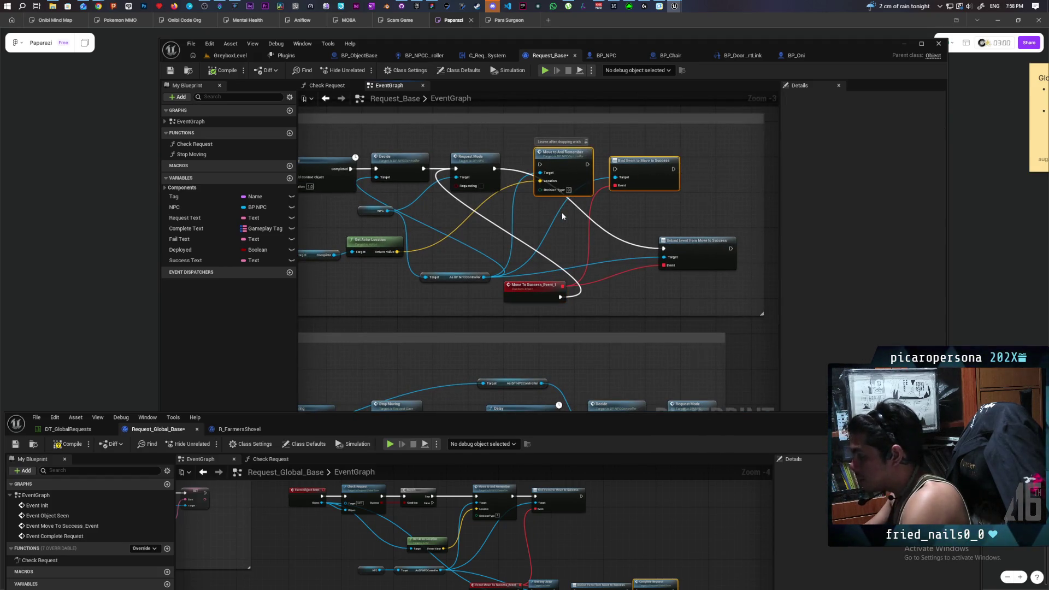
{"action": "key", "text": "Delete"}
{"action": "left_click", "coordinate": [688, 242]}
{"action": "key", "text": "Delete"}
{"action": "left_click", "coordinate": [555, 293]}
{"action": "key", "text": "Delete"}
{"action": "mouse_move", "coordinate": [555, 293]}
{"action": "left_mouse_down"}
{"action": "mouse_move", "coordinate": [739, 221]}
{"action": "mouse_move", "coordinate": [673, 246]}
{"action": "mouse_move", "coordinate": [688, 233]}
{"action": "left_mouse_up"}
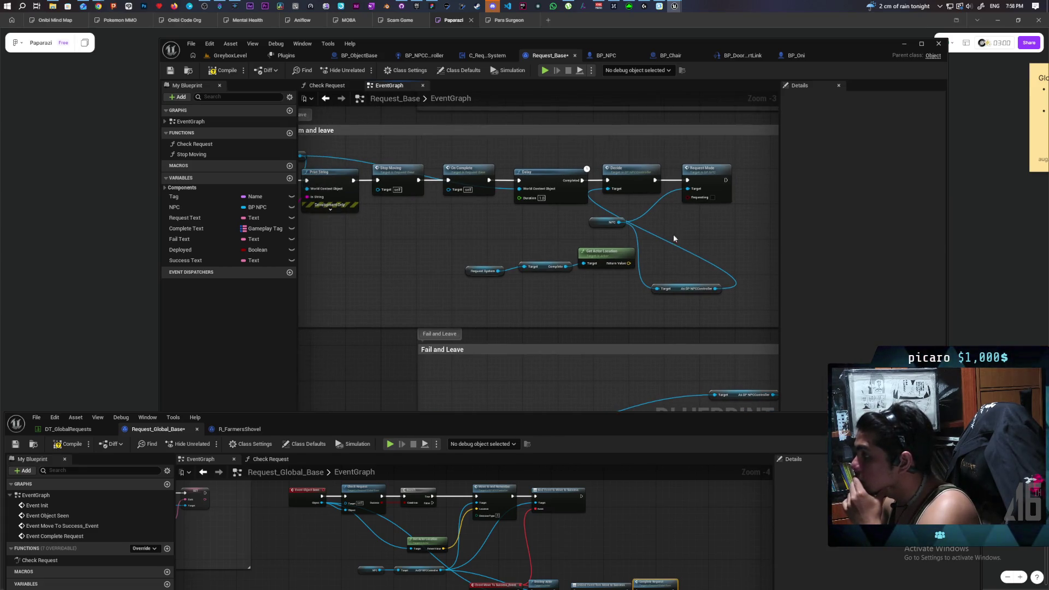
Compile Request_Base and review the remaining Complete Request and Fail and Leave logic.
{"action": "scroll", "coordinate": [678, 235], "scroll_direction": "down", "scroll_amount": 1}
{"action": "scroll", "coordinate": [480, 232], "scroll_direction": "up", "scroll_amount": 2}
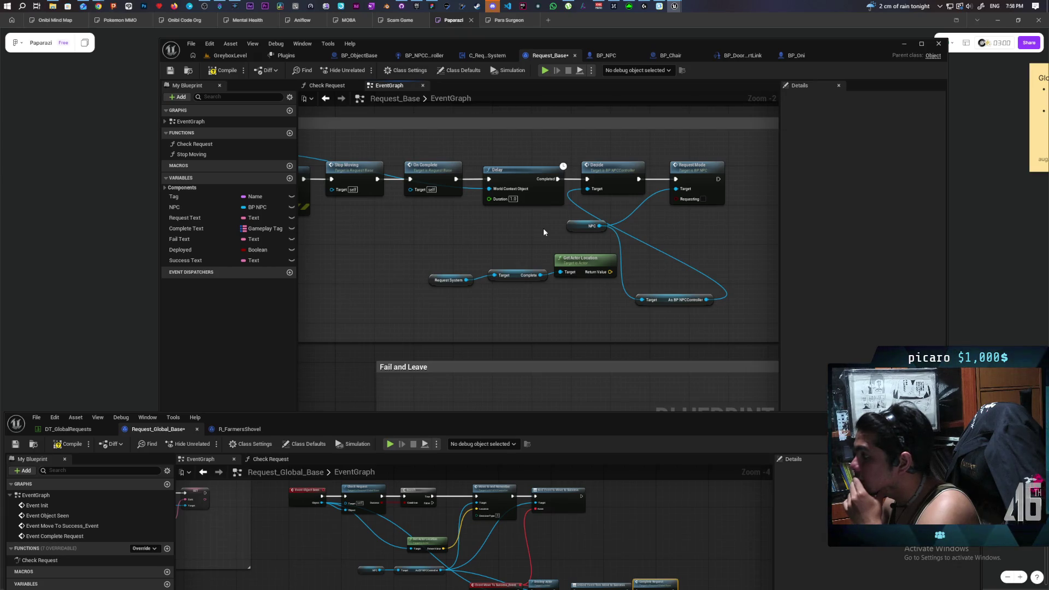
{"action": "left_click_drag", "start_coordinate": [599, 154], "coordinate": [615, 201]}
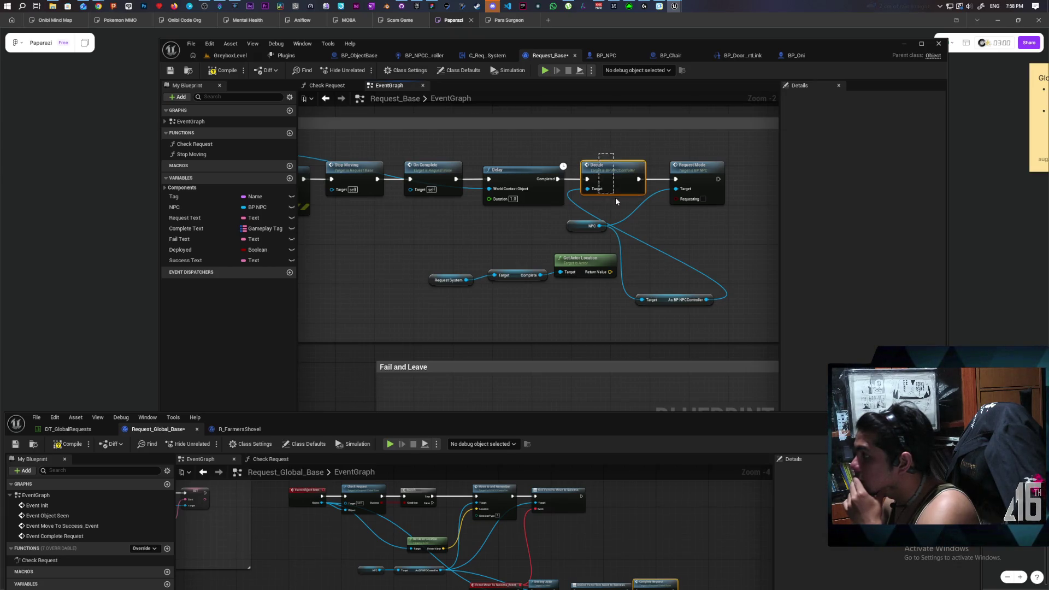
{"action": "left_click_drag", "start_coordinate": [523, 253], "coordinate": [651, 257]}
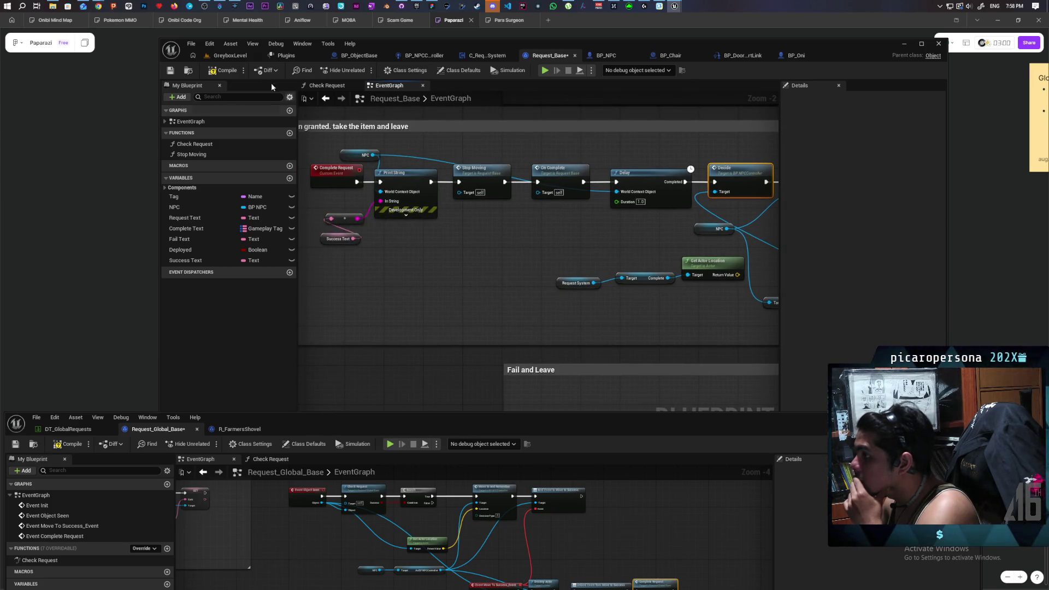
{"action": "left_click", "coordinate": [220, 73]}
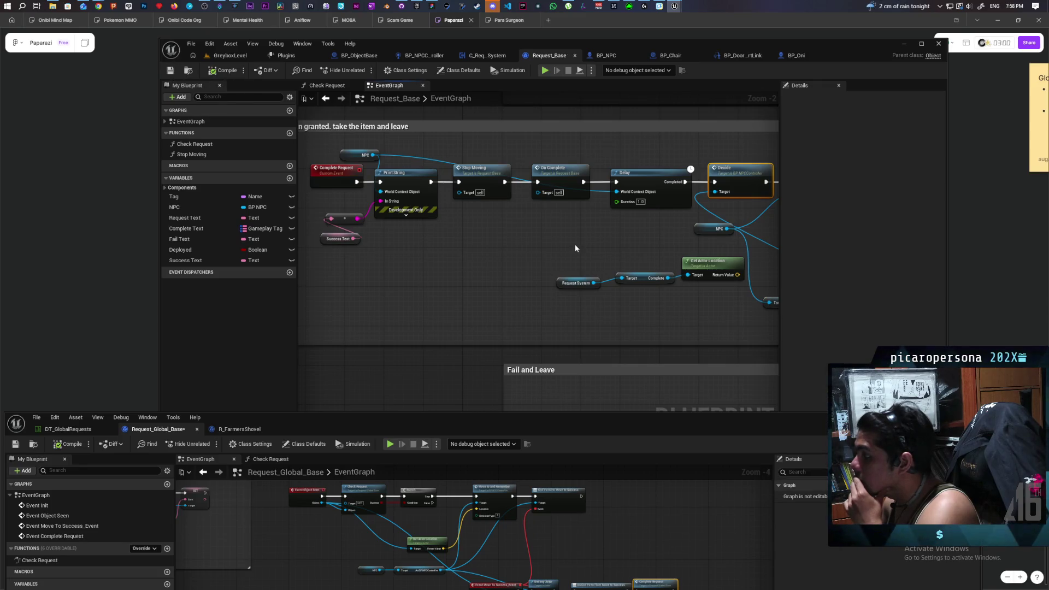
{"action": "scroll", "coordinate": [574, 244], "scroll_direction": "down", "scroll_amount": 2}
{"action": "mouse_move", "coordinate": [633, 238]}
{"action": "left_mouse_down"}
{"action": "mouse_move", "coordinate": [504, 236]}
{"action": "mouse_move", "coordinate": [367, 213]}
{"action": "mouse_move", "coordinate": [410, 166]}
{"action": "mouse_move", "coordinate": [424, 173]}
{"action": "mouse_move", "coordinate": [370, 182]}
{"action": "mouse_move", "coordinate": [379, 206]}
{"action": "left_mouse_up"}
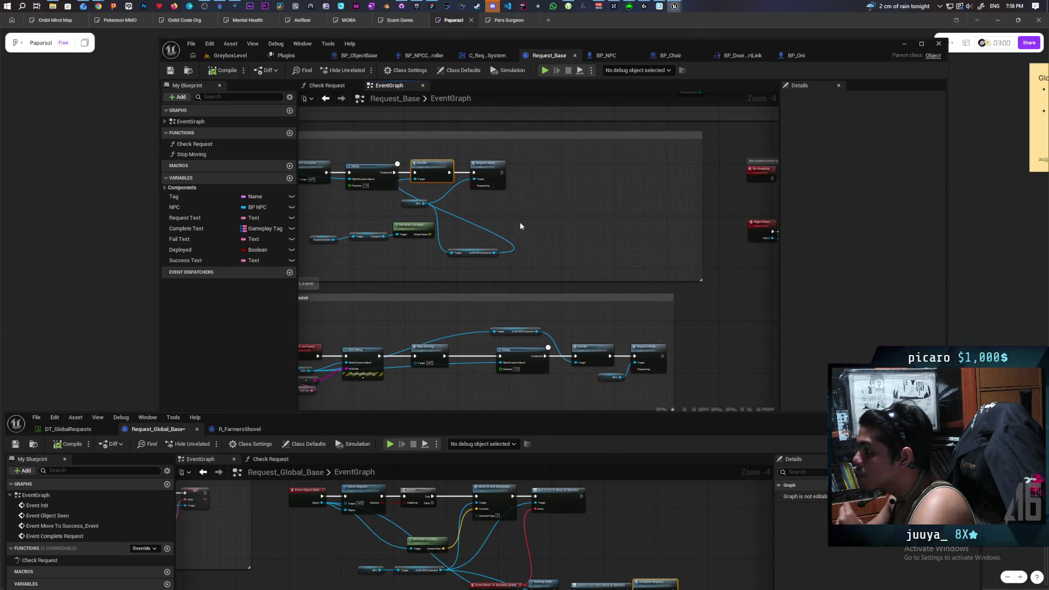
In Request_Global_Base, replace the Complete Request override nodes with an Event On Complete node.
{"action": "left_click_drag", "start_coordinate": [407, 417], "coordinate": [469, 174]}
{"action": "mouse_move", "coordinate": [481, 221]}
{"action": "left_mouse_down"}
{"action": "mouse_move", "coordinate": [575, 369]}
{"action": "mouse_move", "coordinate": [474, 348]}
{"action": "left_mouse_up"}
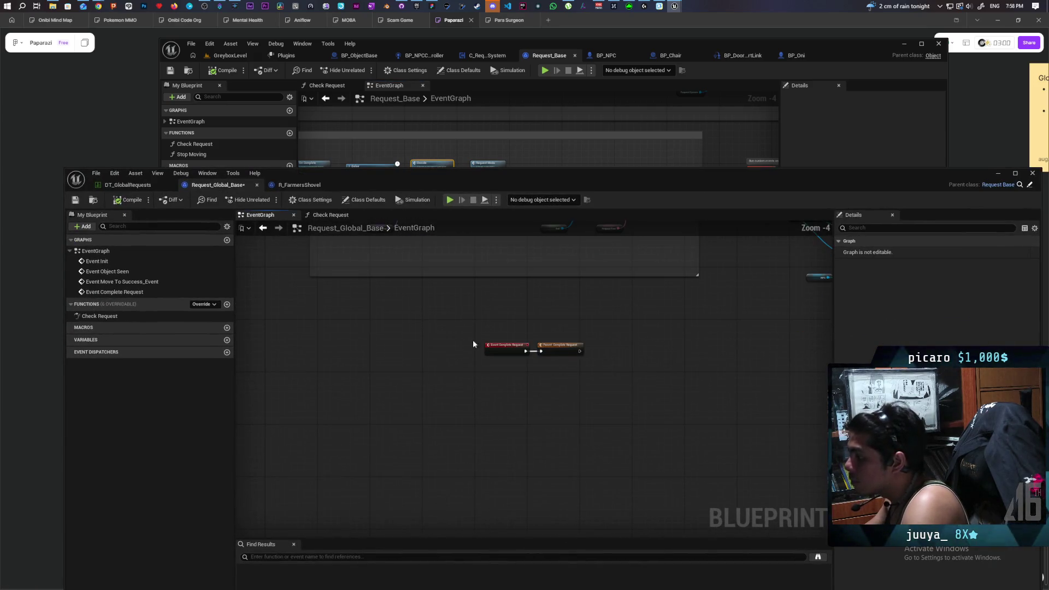
{"action": "key", "text": "Delete"}
{"action": "right_click", "coordinate": [442, 353]}
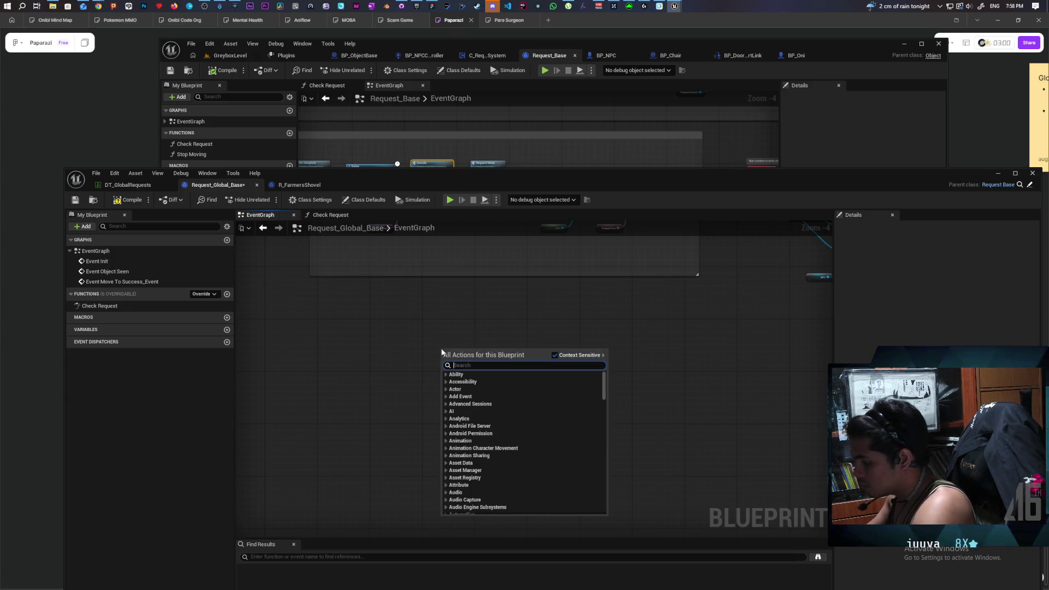
{"action": "type", "text": "on compl;"}
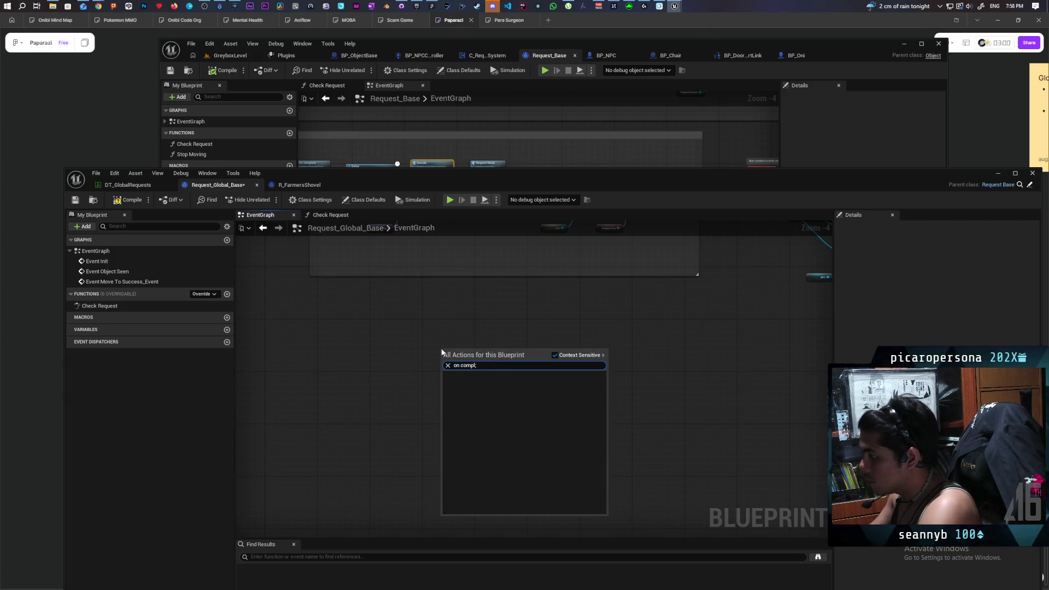
{"action": "key", "text": "BackSpace"}
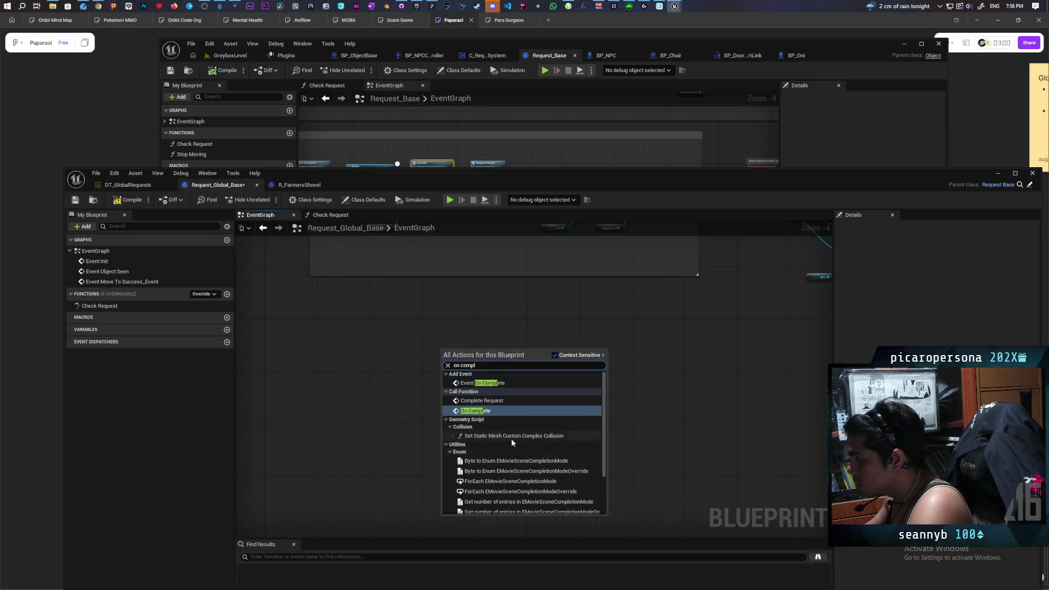
{"action": "left_click", "coordinate": [495, 382]}
{"action": "scroll", "coordinate": [536, 356], "scroll_direction": "down", "scroll_amount": 2}
{"action": "scroll", "coordinate": [537, 356], "scroll_direction": "up", "scroll_amount": 2}
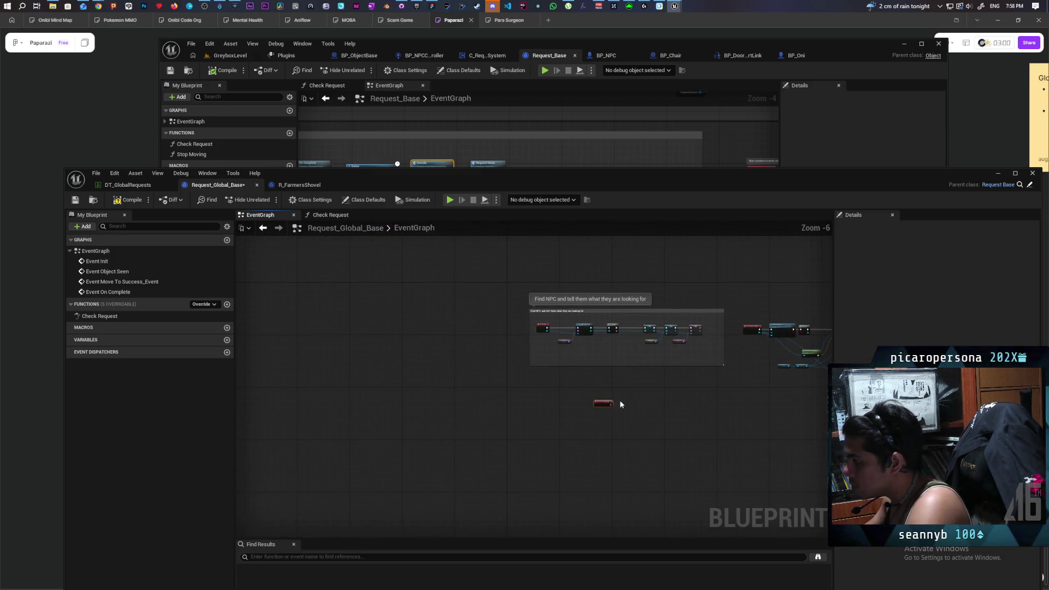
{"action": "left_click_drag", "start_coordinate": [428, 392], "coordinate": [431, 395]}
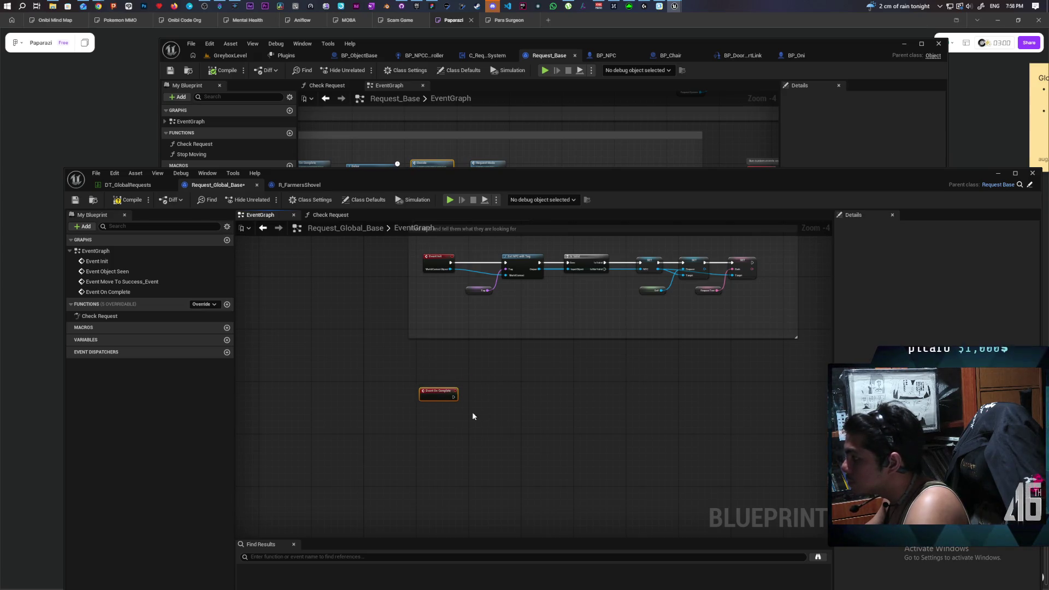
Add a getter for the NPC variable, undoing the mistaken Get NPC with Tag node.
{"action": "right_click", "coordinate": [417, 424]}
{"action": "type", "text": "get n"}
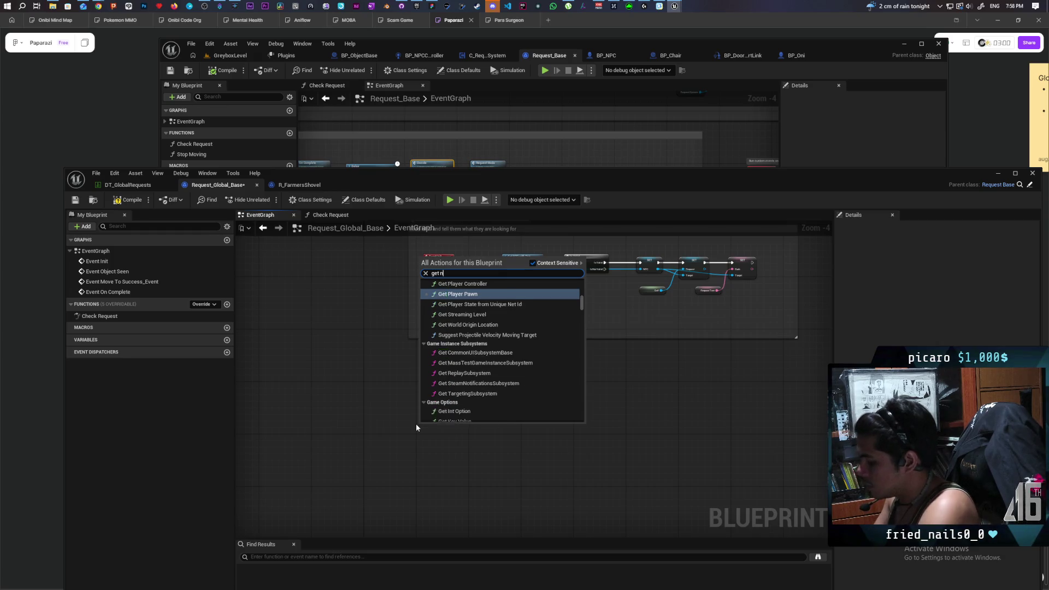
{"action": "type", "text": "pc"}
{"action": "key", "text": "Return"}
{"action": "scroll", "coordinate": [469, 412], "scroll_direction": "up", "scroll_amount": 4}
{"action": "key", "text": "ctrl+z"}
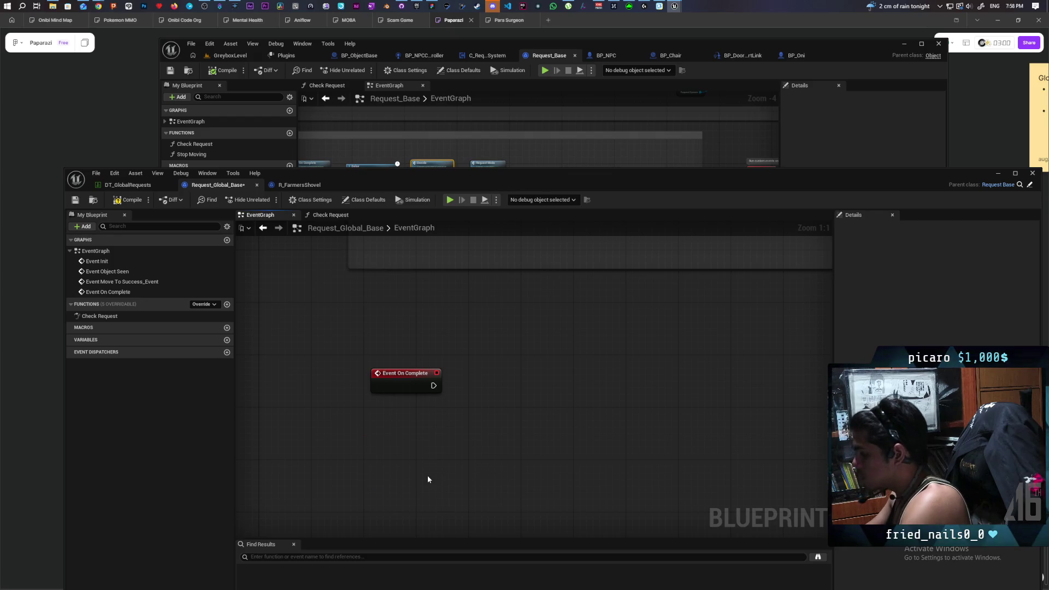
{"action": "scroll", "coordinate": [479, 411], "scroll_direction": "down", "scroll_amount": 2}
{"action": "right_click", "coordinate": [445, 420]}
{"action": "type", "text": "get"}
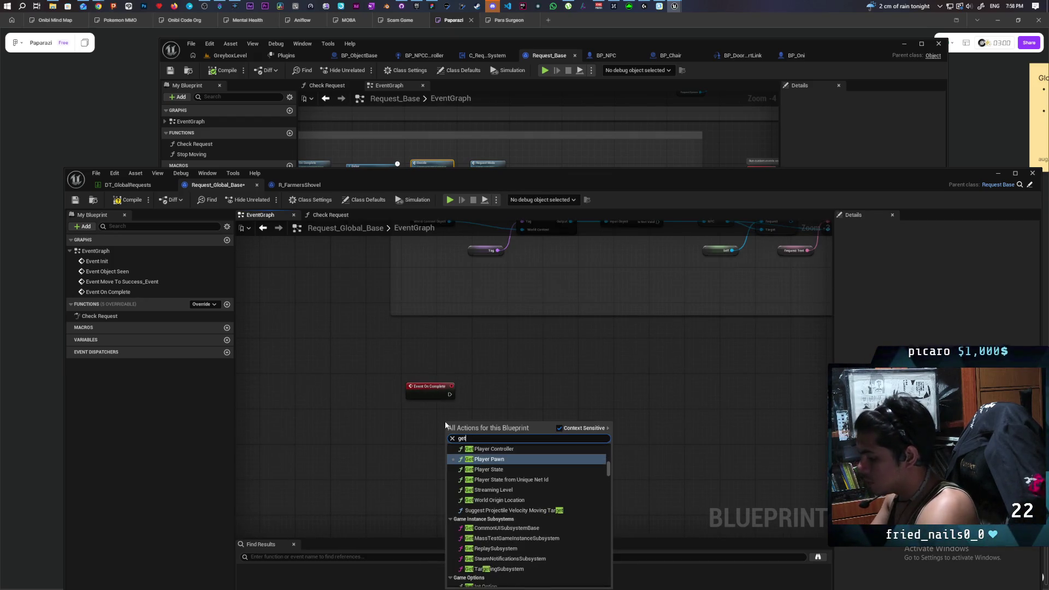
{"action": "type", "text": " npc"}
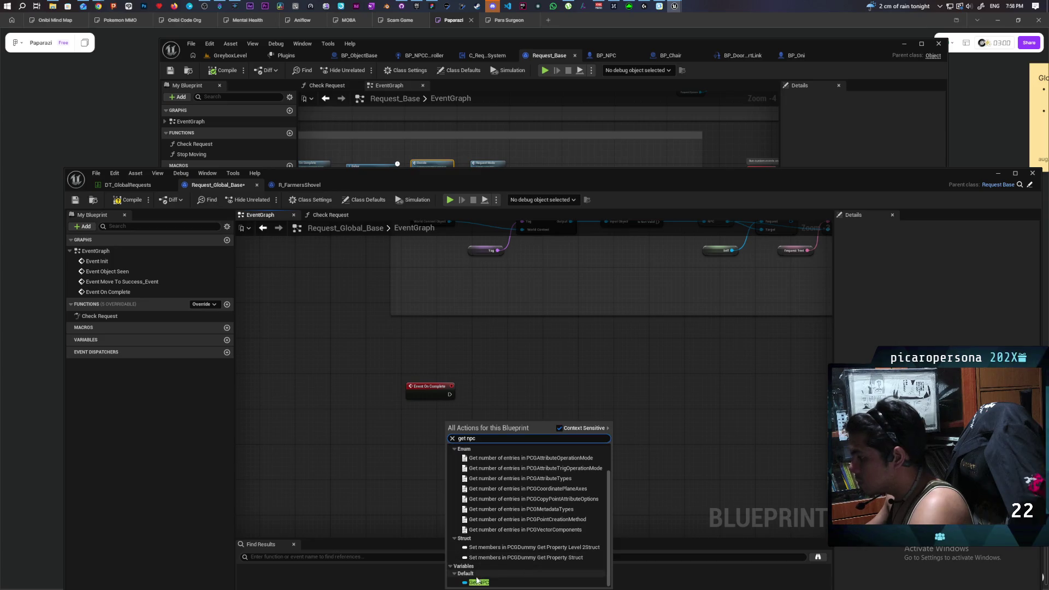
{"action": "left_click", "coordinate": [477, 581]}
{"action": "scroll", "coordinate": [445, 422], "scroll_direction": "up", "scroll_amount": 4}
Set the NPC's Bark to false from Event On Complete's execution pin.
{"action": "left_click_drag", "start_coordinate": [441, 422], "coordinate": [459, 414]}
{"action": "type", "text": "set bark"}
{"action": "key", "text": "Return"}
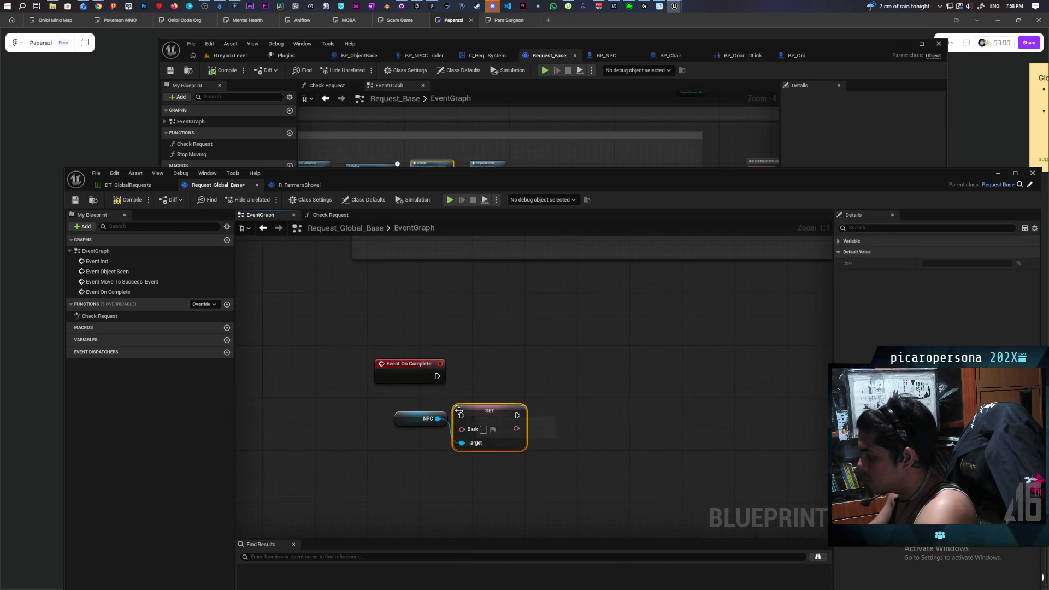
{"action": "mouse_move", "coordinate": [493, 415]}
{"action": "left_mouse_down"}
{"action": "mouse_move", "coordinate": [499, 349]}
{"action": "mouse_move", "coordinate": [468, 350]}
{"action": "left_mouse_up"}
{"action": "left_click_drag", "start_coordinate": [486, 364], "coordinate": [492, 370]}
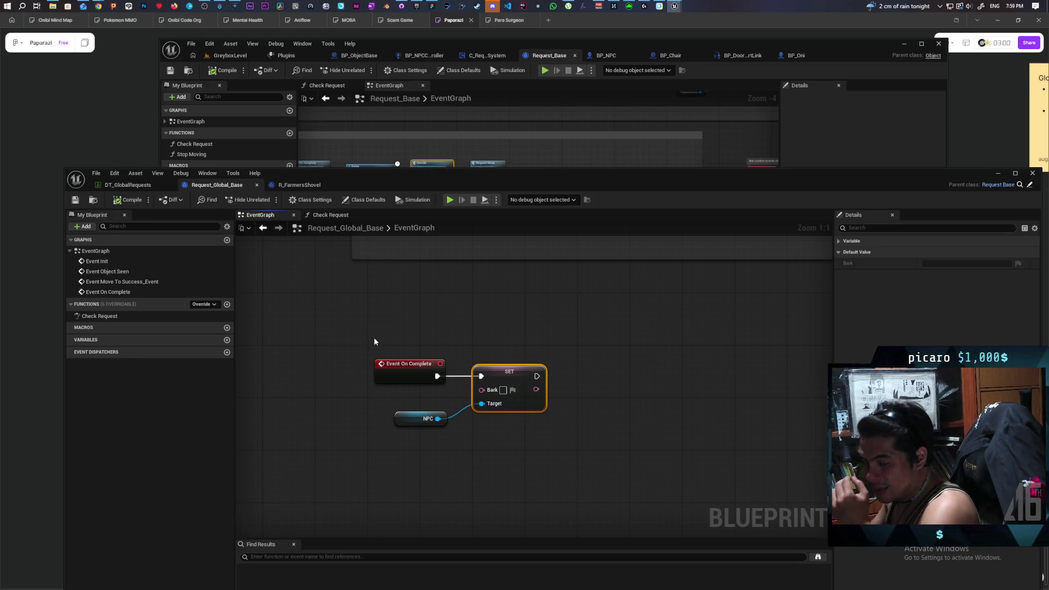
{"action": "scroll", "coordinate": [600, 353], "scroll_direction": "down", "scroll_amount": 8}
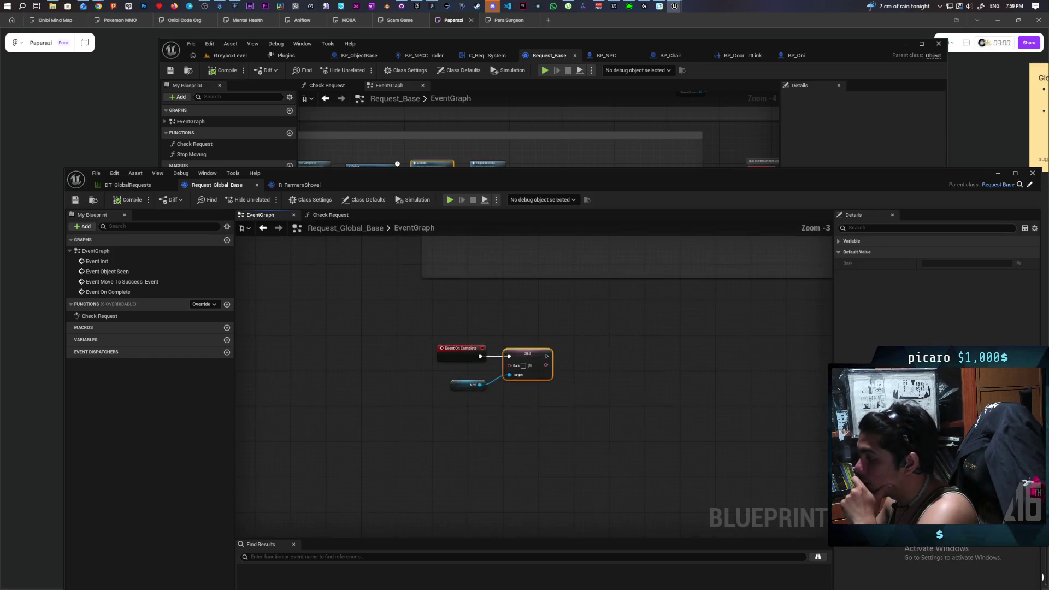
{"action": "scroll", "coordinate": [493, 343], "scroll_direction": "up", "scroll_amount": 4}
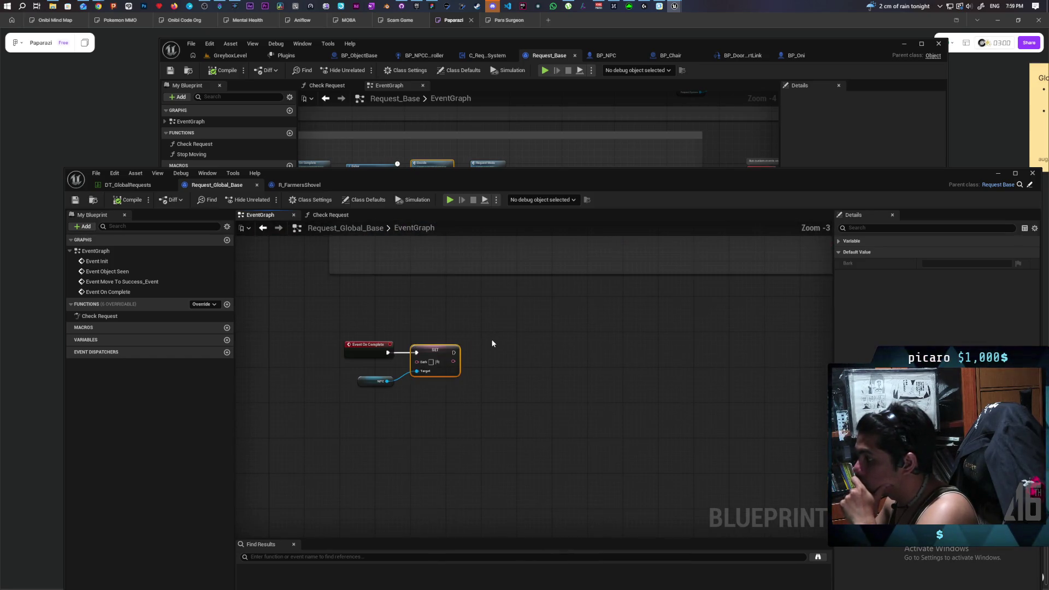
{"action": "scroll", "coordinate": [461, 341], "scroll_direction": "up", "scroll_amount": 3}
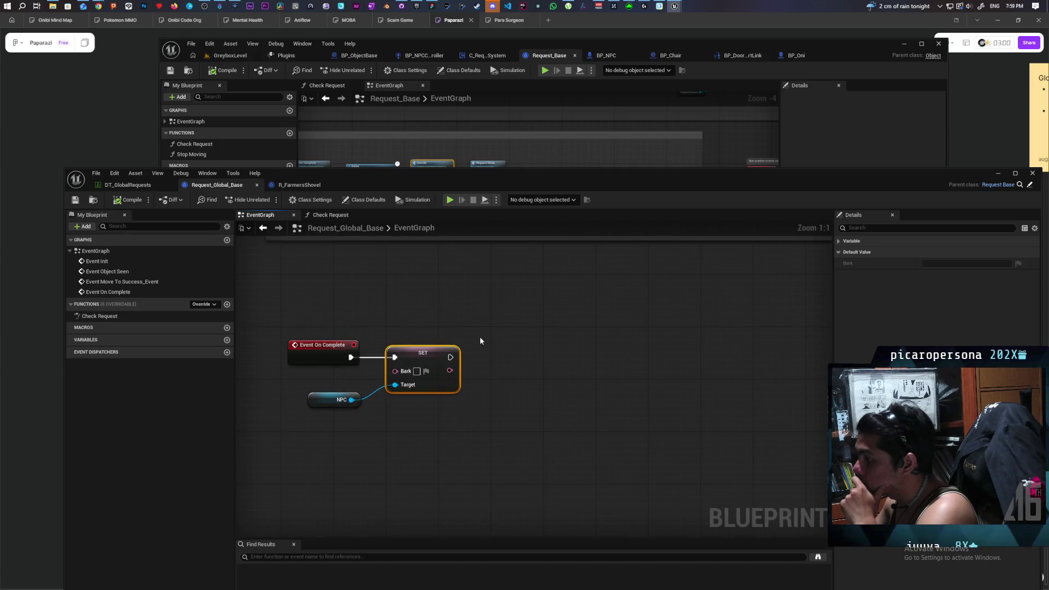
{"action": "left_click", "coordinate": [509, 373]}
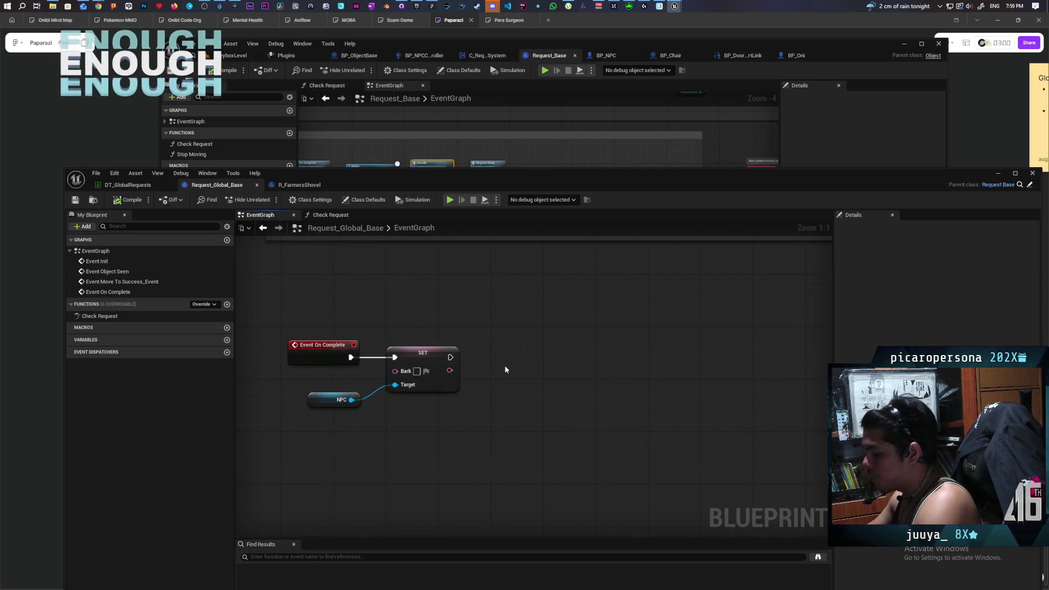
Add a bright blue 'Set load next quest' comment box beside Event On Complete and Set Bark.
{"action": "key", "text": "c"}
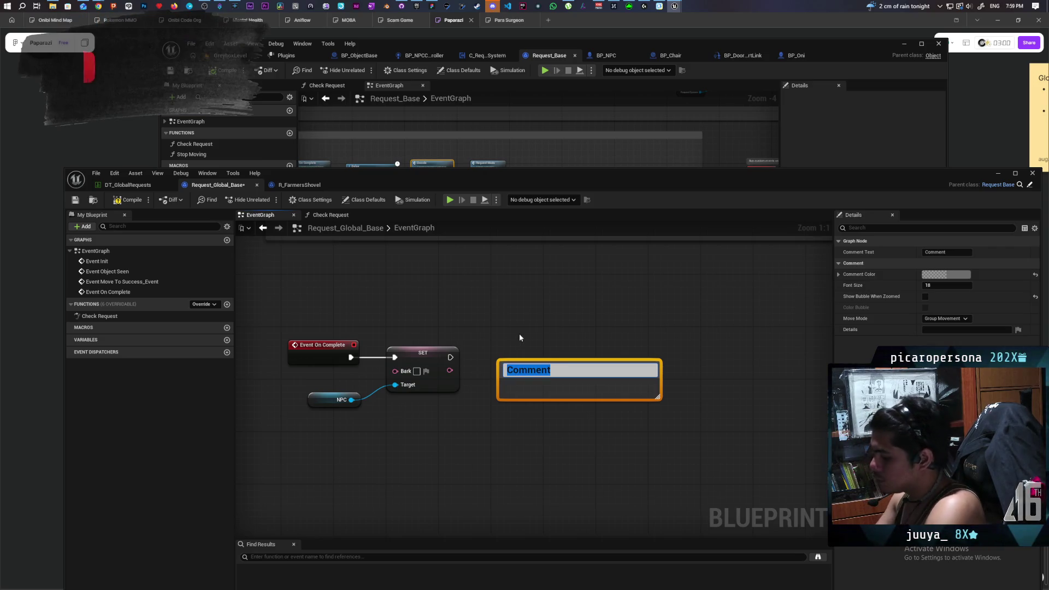
{"action": "type", "text": "Set next "}
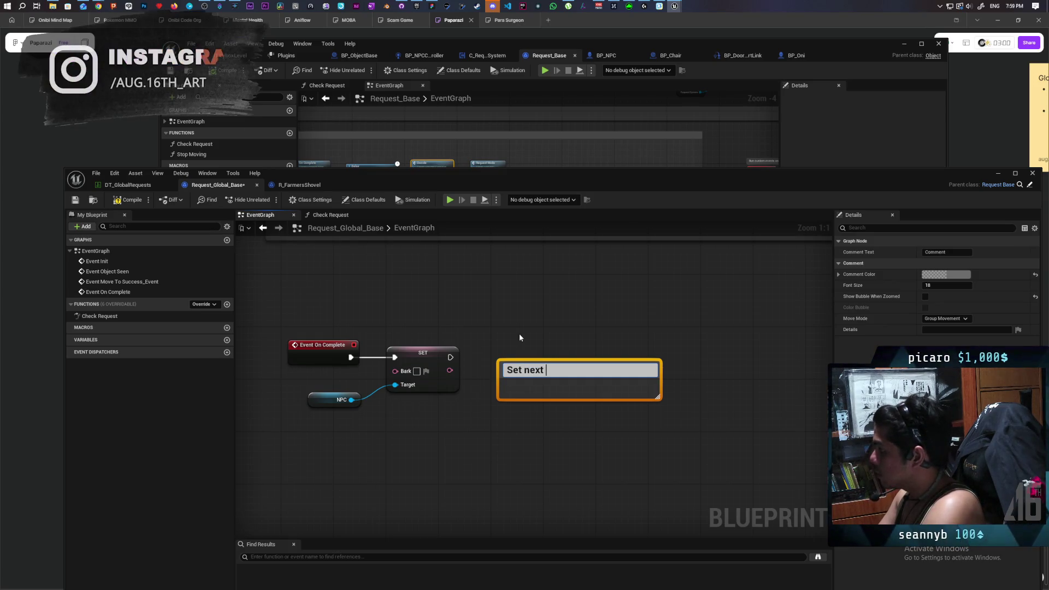
{"action": "key", "text": "BackSpace"}
{"action": "key", "text": "BackSpace"}
{"action": "key", "text": "BackSpace"}
{"action": "key", "text": "BackSpace"}
{"action": "key", "text": "BackSpace"}
{"action": "type", "text": "load next "}
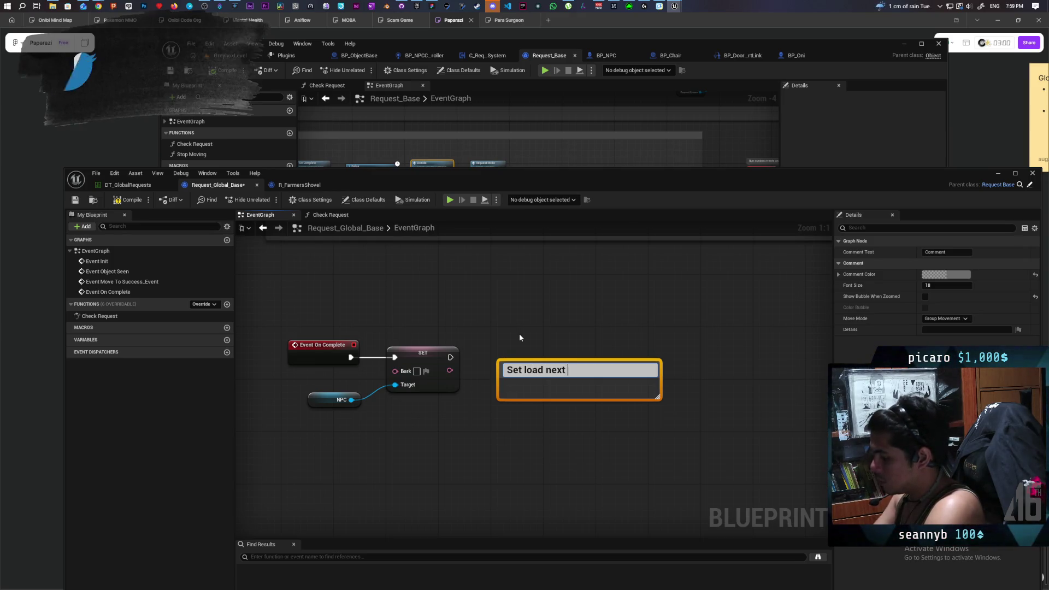
{"action": "type", "text": "quest"}
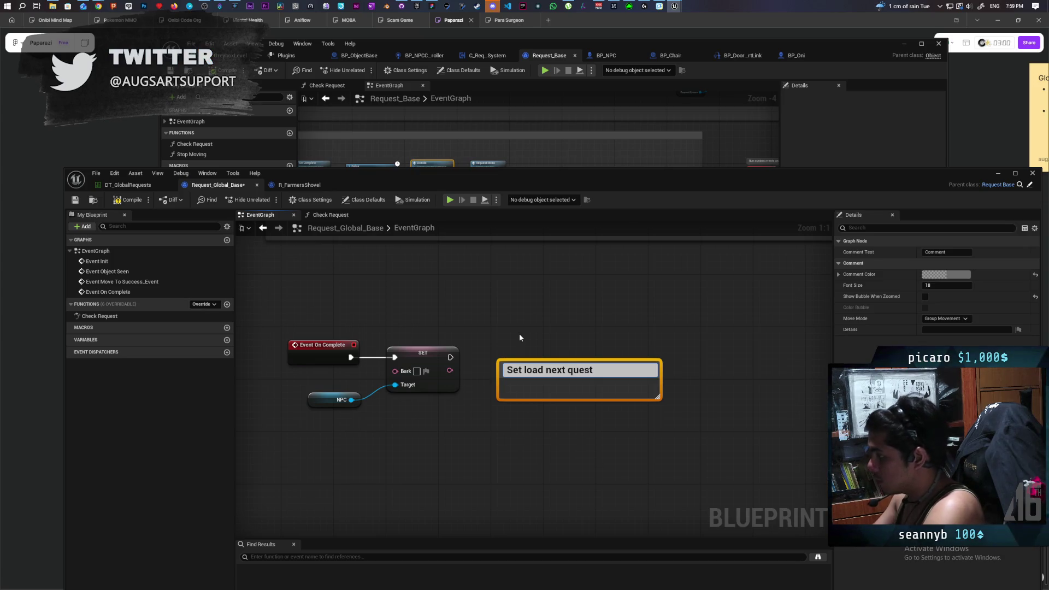
{"action": "left_click", "coordinate": [519, 337]}
{"action": "mouse_move", "coordinate": [606, 374]}
{"action": "left_mouse_down"}
{"action": "mouse_move", "coordinate": [562, 330]}
{"action": "mouse_move", "coordinate": [580, 343]}
{"action": "left_mouse_up"}
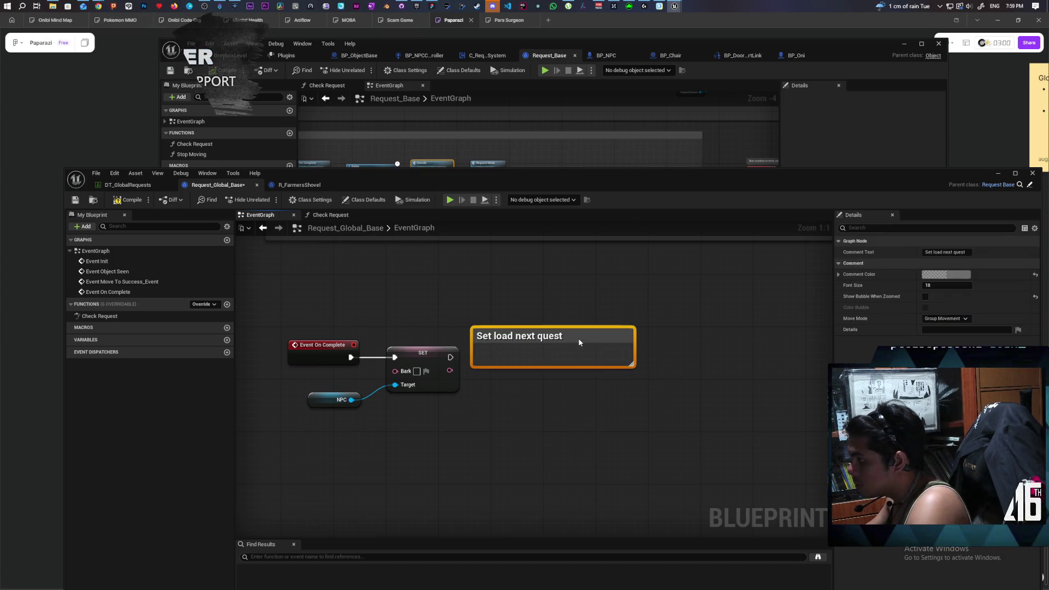
{"action": "left_click", "coordinate": [946, 274]}
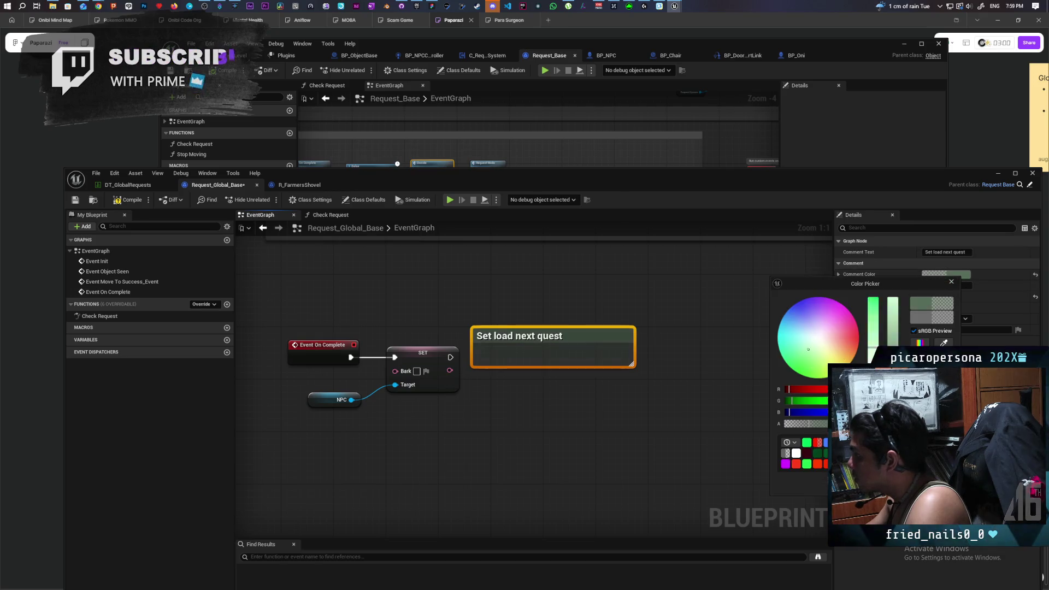
{"action": "left_click", "coordinate": [786, 312]}
{"action": "left_click_drag", "start_coordinate": [892, 322], "coordinate": [887, 250]}
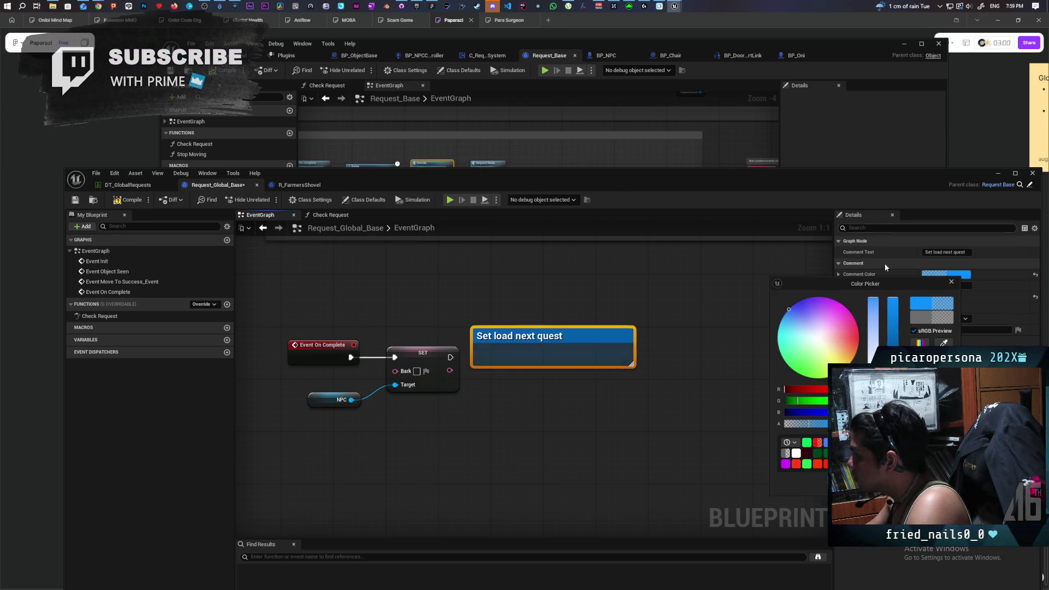
{"action": "left_click", "coordinate": [743, 365]}
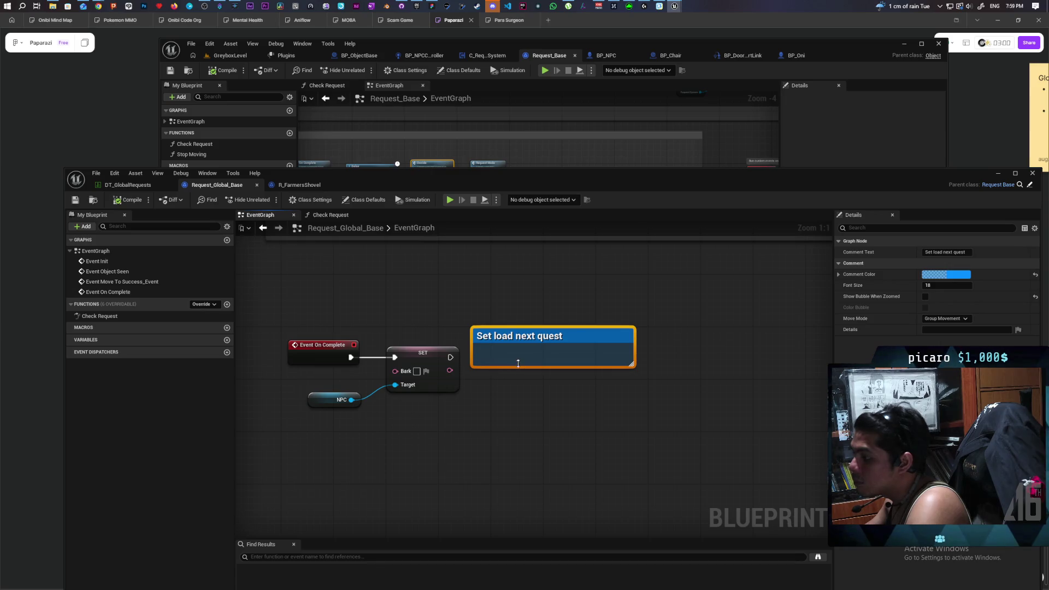
{"action": "left_click_drag", "start_coordinate": [598, 332], "coordinate": [711, 333]}
Add a Set Request node on the NPC running after Set Bark, then return to Request_Base.
{"action": "left_click", "coordinate": [476, 406]}
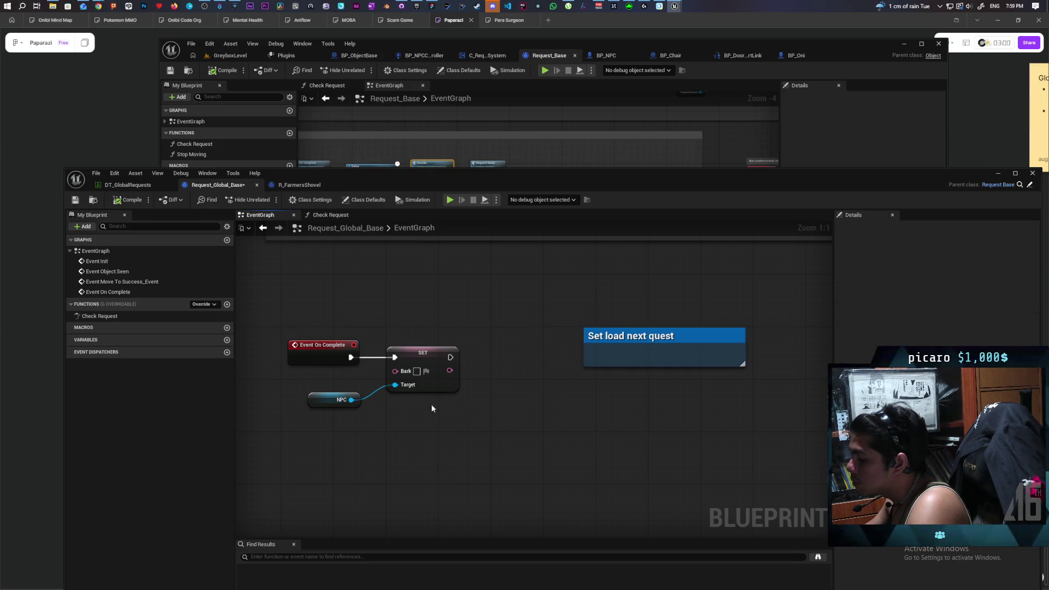
{"action": "left_click_drag", "start_coordinate": [350, 400], "coordinate": [420, 431]}
{"action": "type", "text": "set"}
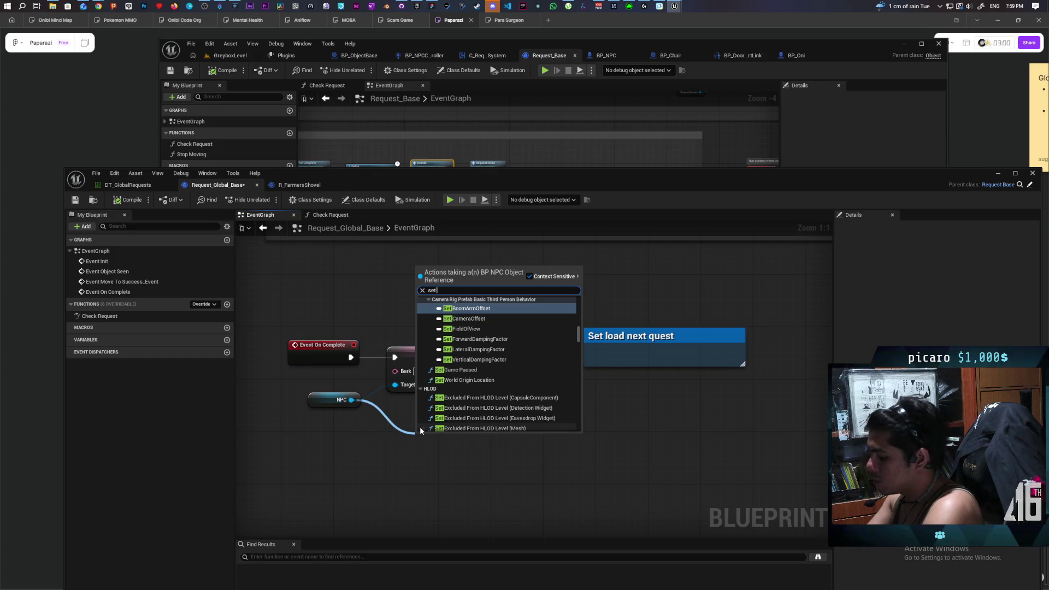
{"action": "type", "text": " reque"}
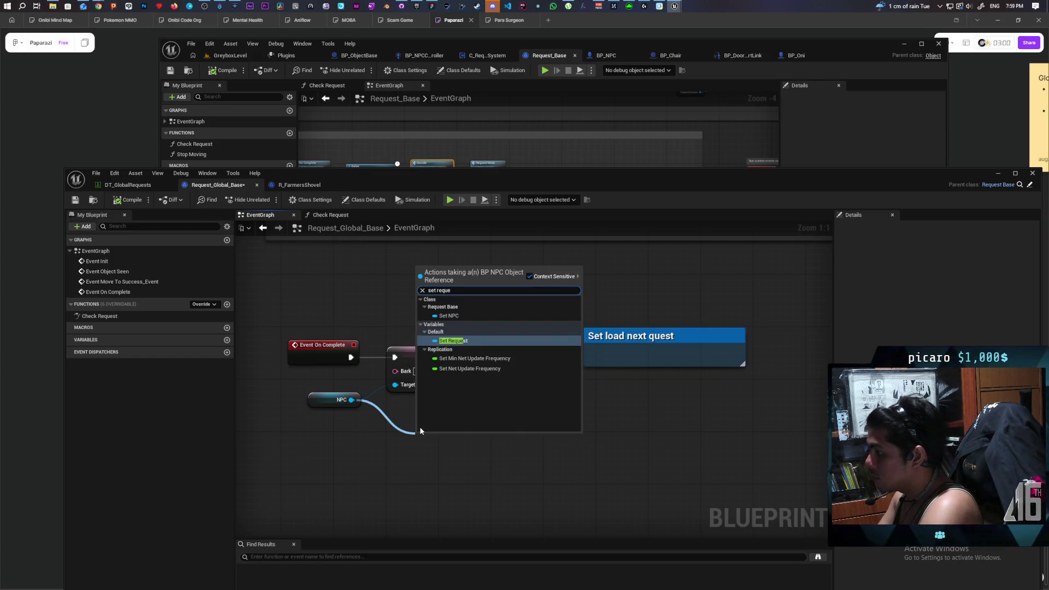
{"action": "key", "text": "Return"}
{"action": "left_click_drag", "start_coordinate": [455, 437], "coordinate": [522, 352]}
{"action": "left_click_drag", "start_coordinate": [450, 358], "coordinate": [498, 361]}
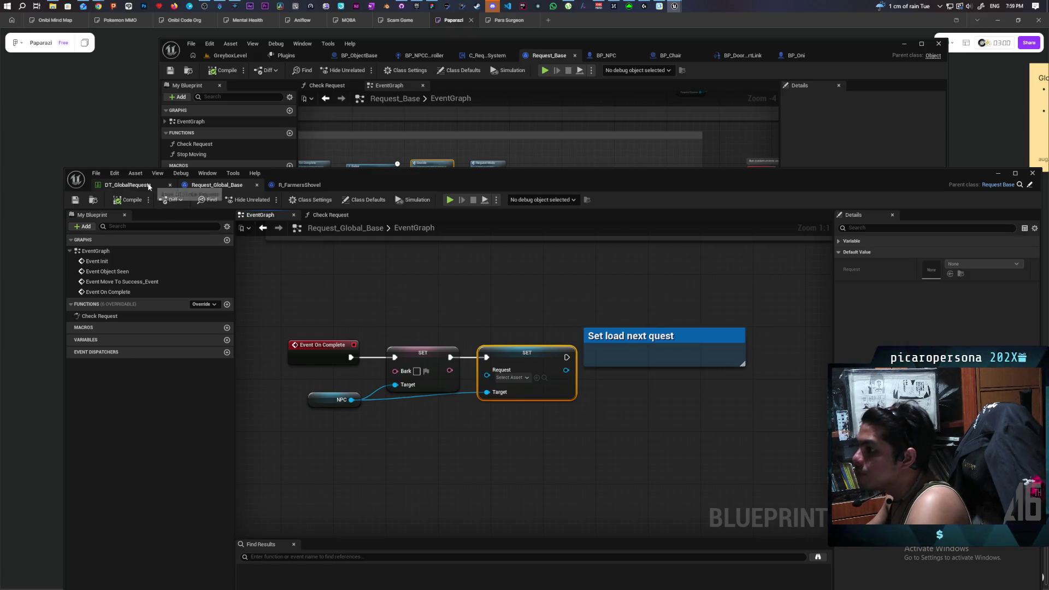
{"action": "left_click", "coordinate": [248, 47]}
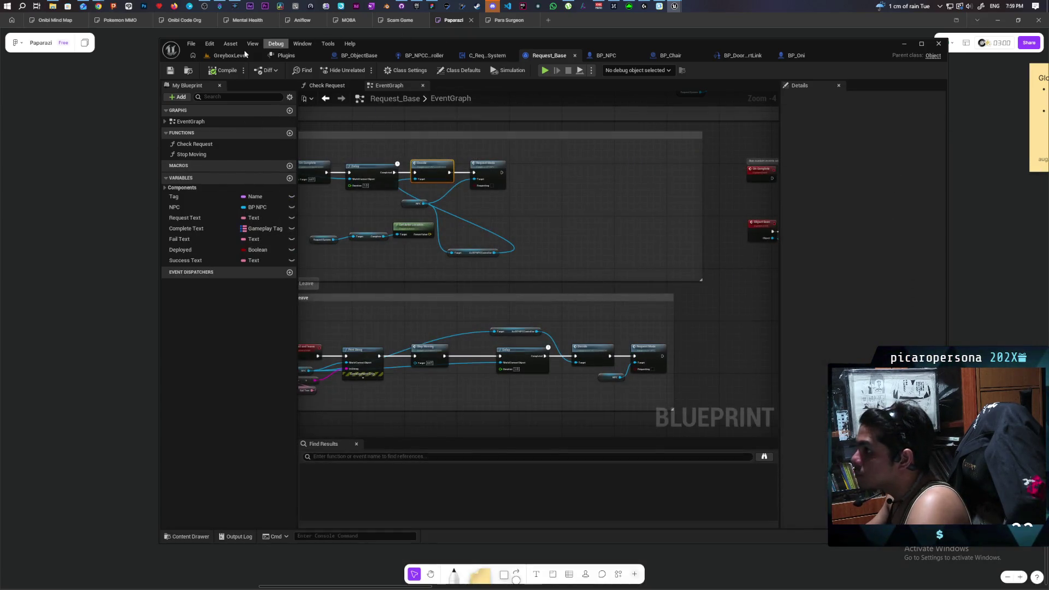
Start playing GreyboxLevel and walk the character through the tall grass past the Shovel pickup.
{"action": "left_click", "coordinate": [230, 56]}
{"action": "key", "text": "alt+p"}
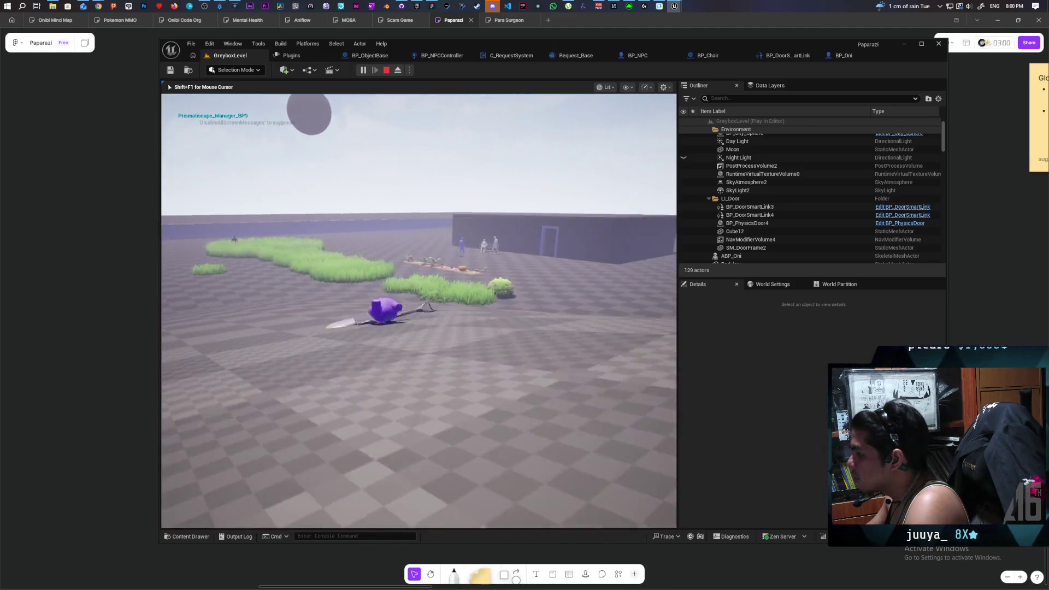
{"action": "key", "text": "w"}
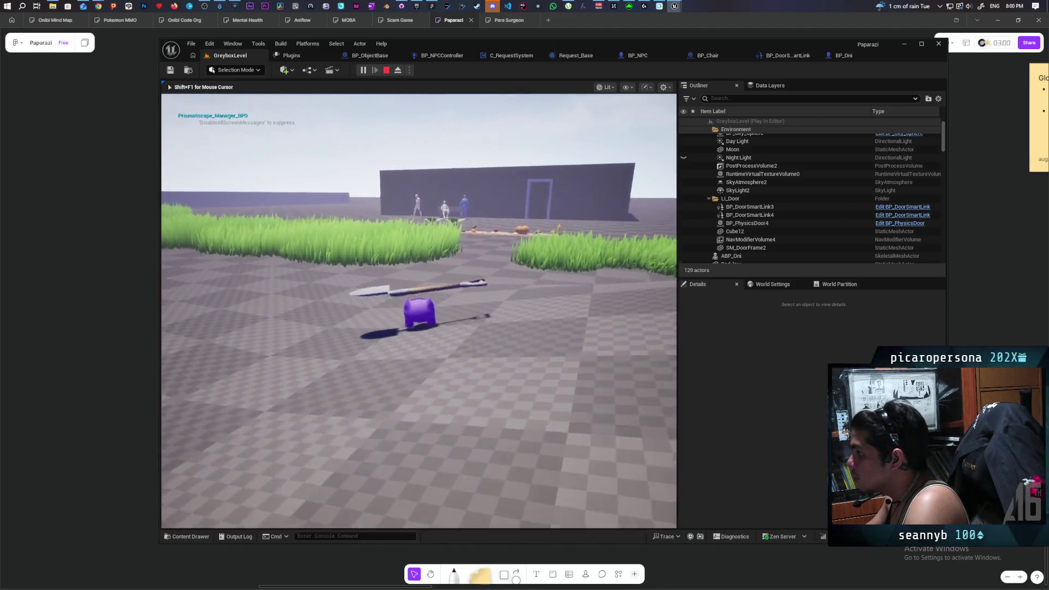
{"action": "key", "text": "w"}
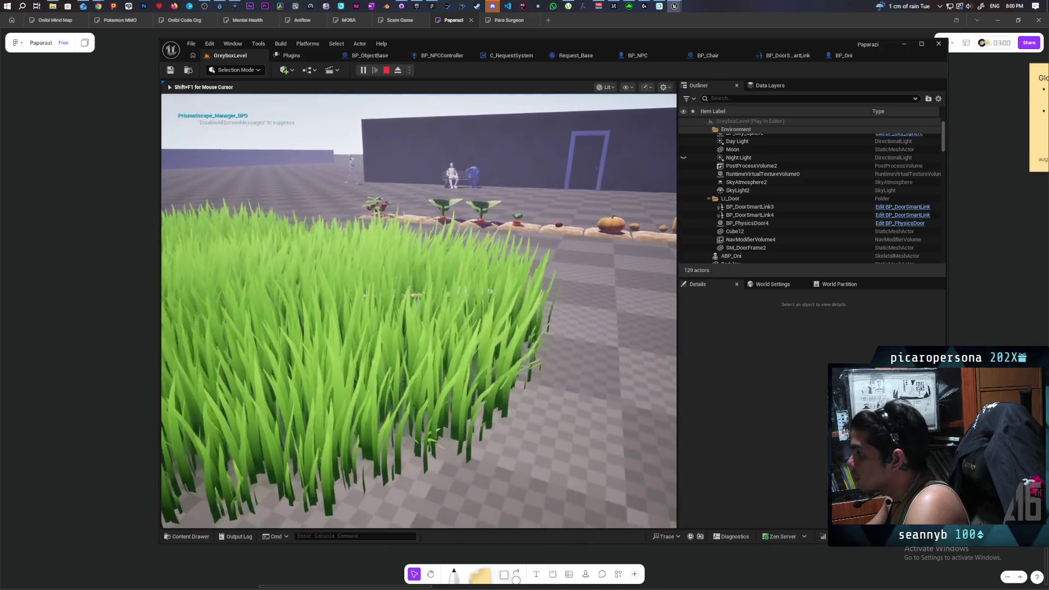
{"action": "key", "text": "w"}
{"action": "key", "text": "w"}
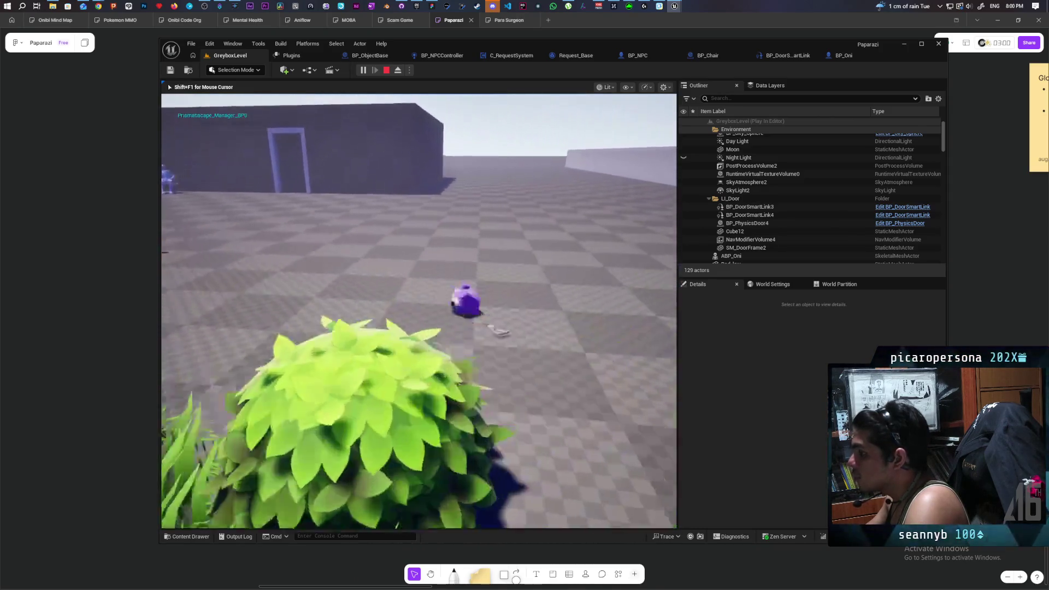
{"action": "key", "text": "w"}
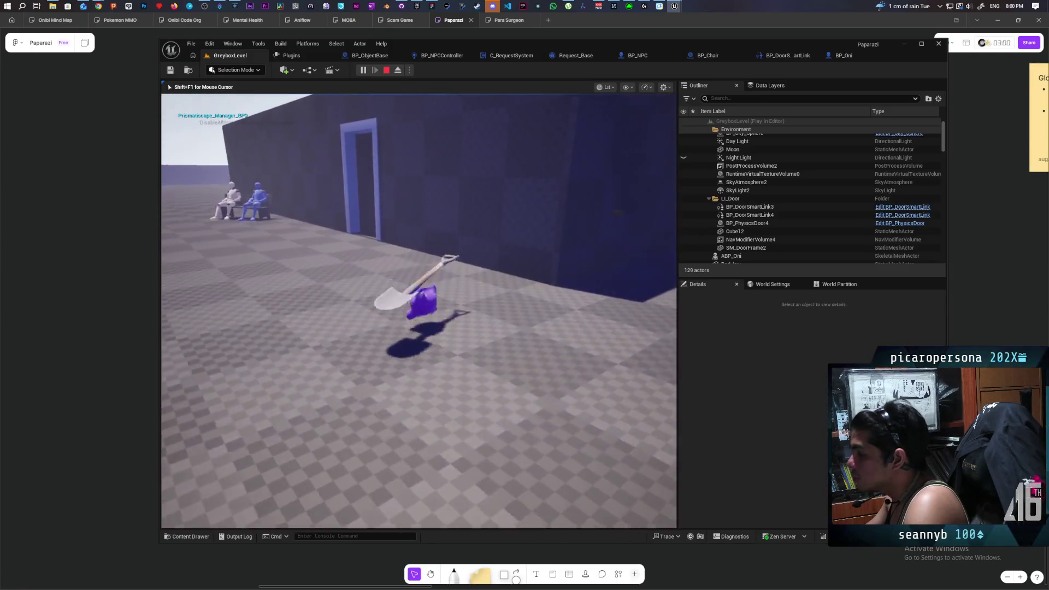
{"action": "key", "text": "w"}
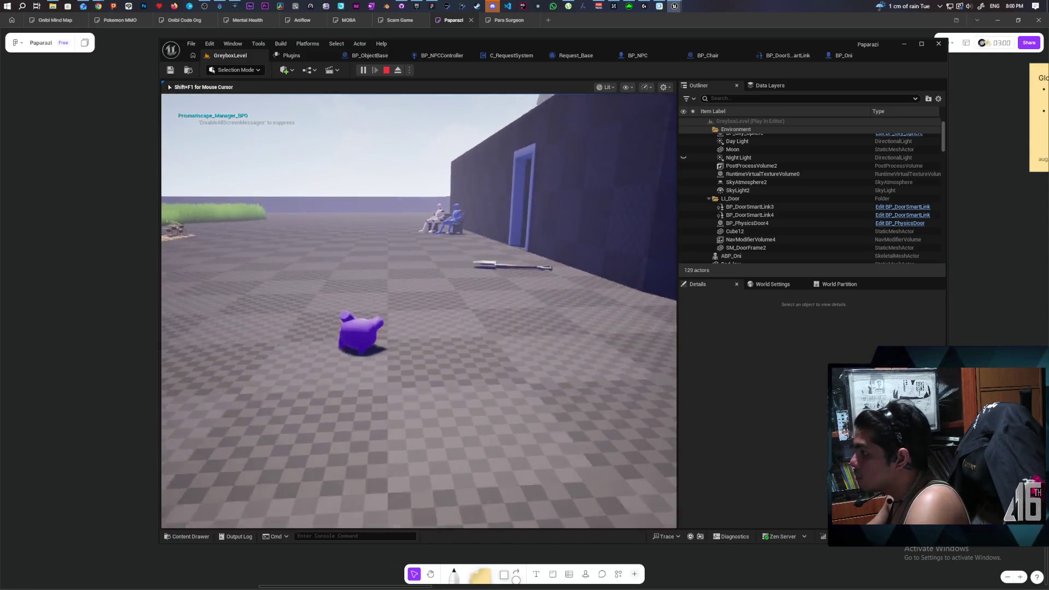
{"action": "key", "text": "w"}
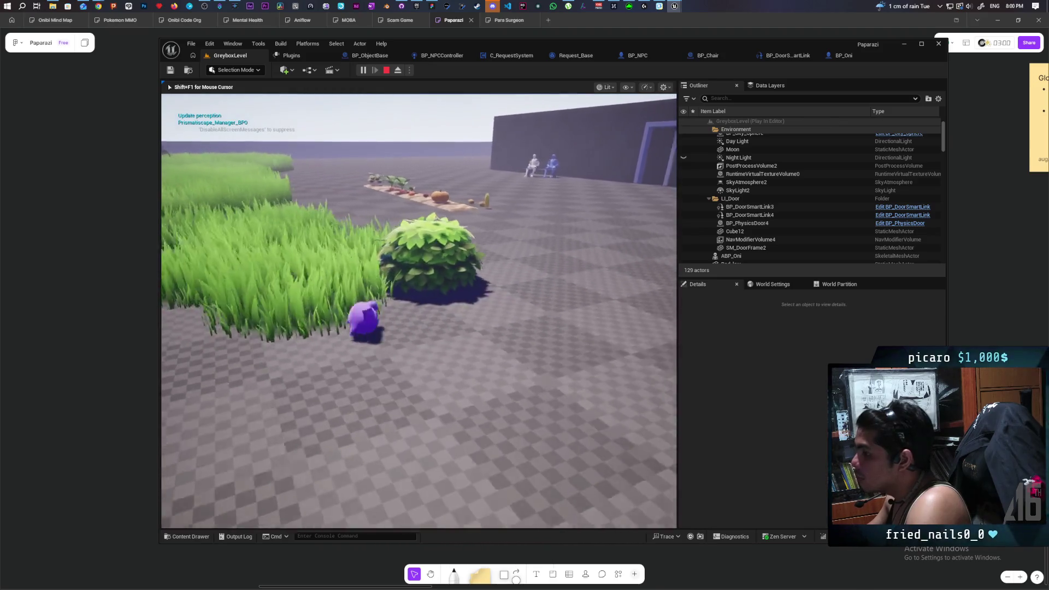
{"action": "key", "text": "w"}
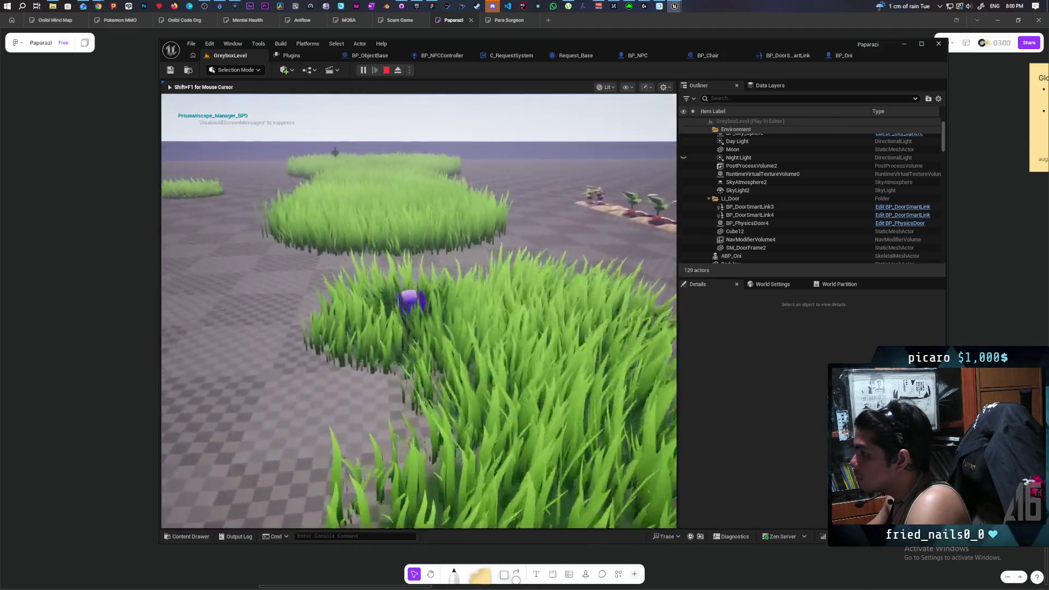
{"action": "key", "text": "w"}
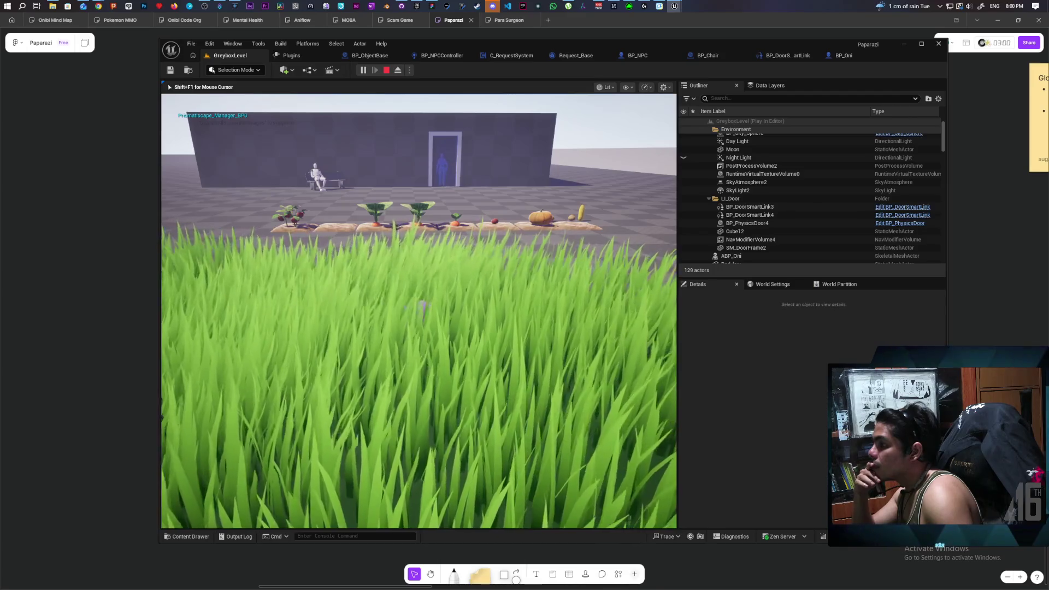
Walk up to the NPC to hear its food request, then stop the play session.
{"action": "key", "text": "d"}
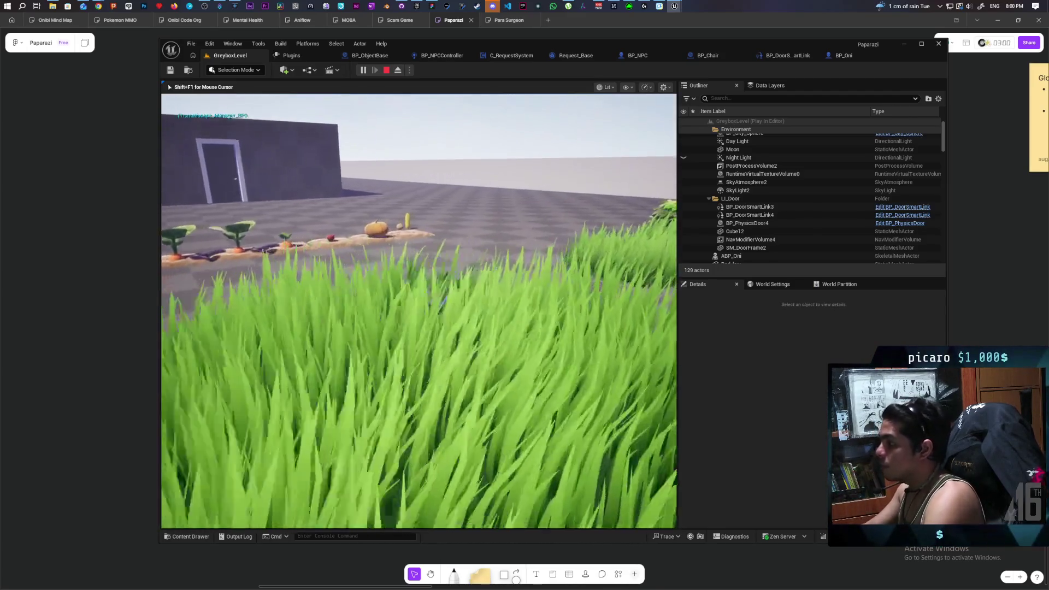
{"action": "key", "text": "w"}
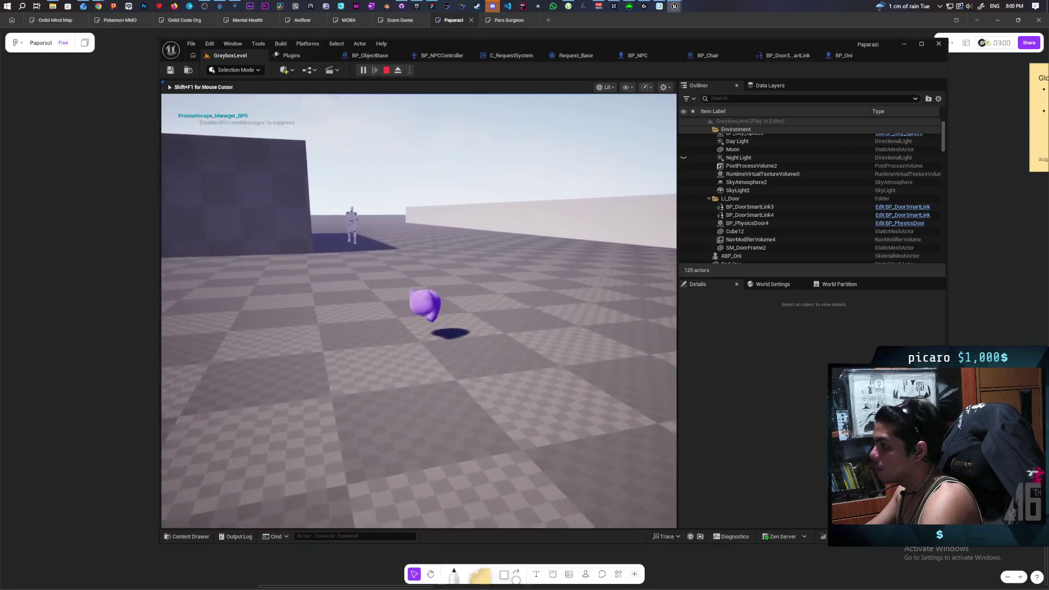
{"action": "key", "text": "w"}
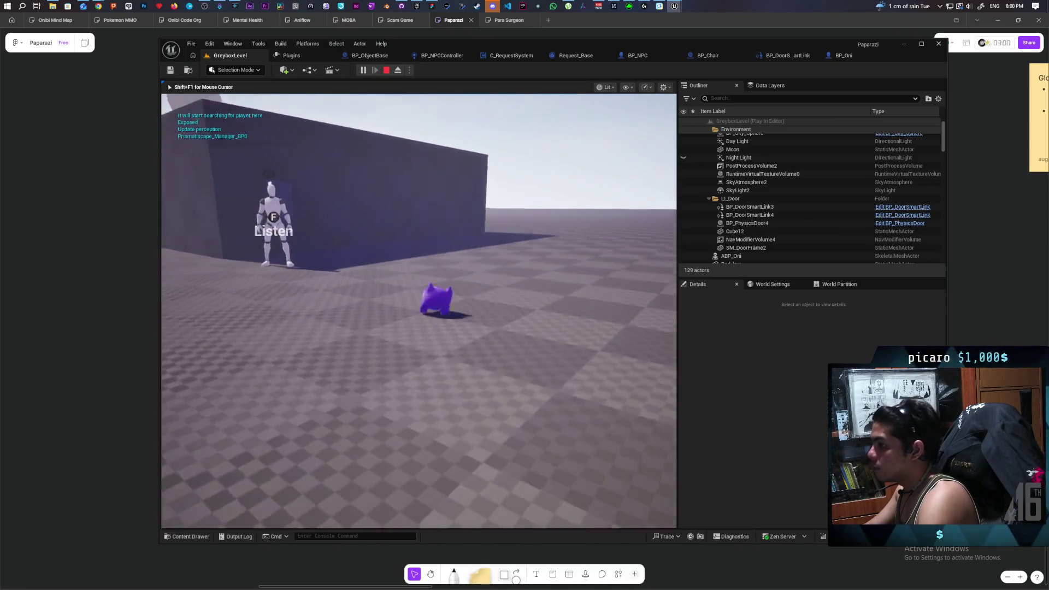
{"action": "key", "text": "w"}
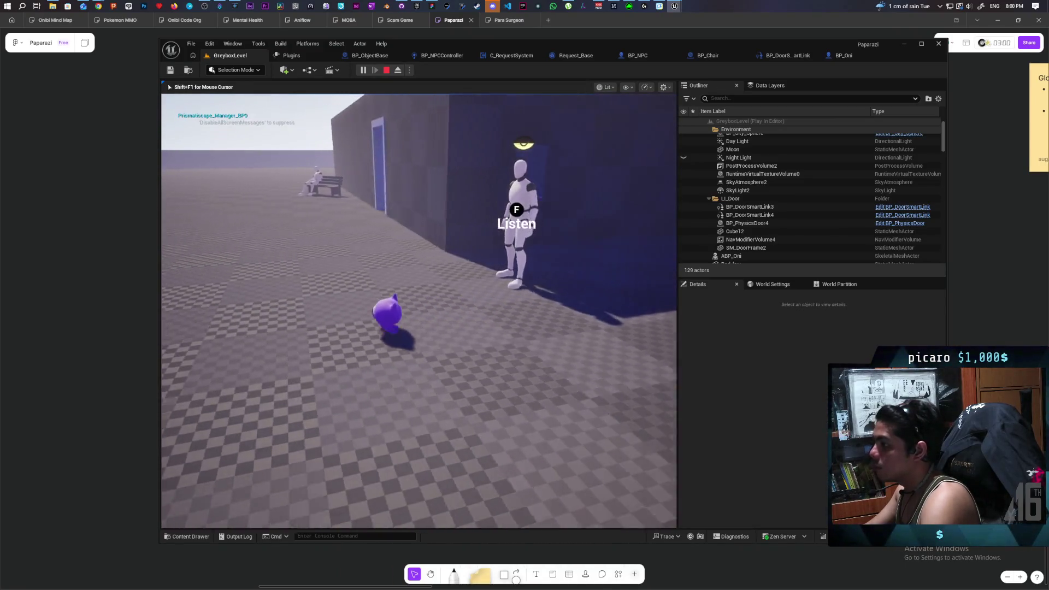
{"action": "key", "text": "w"}
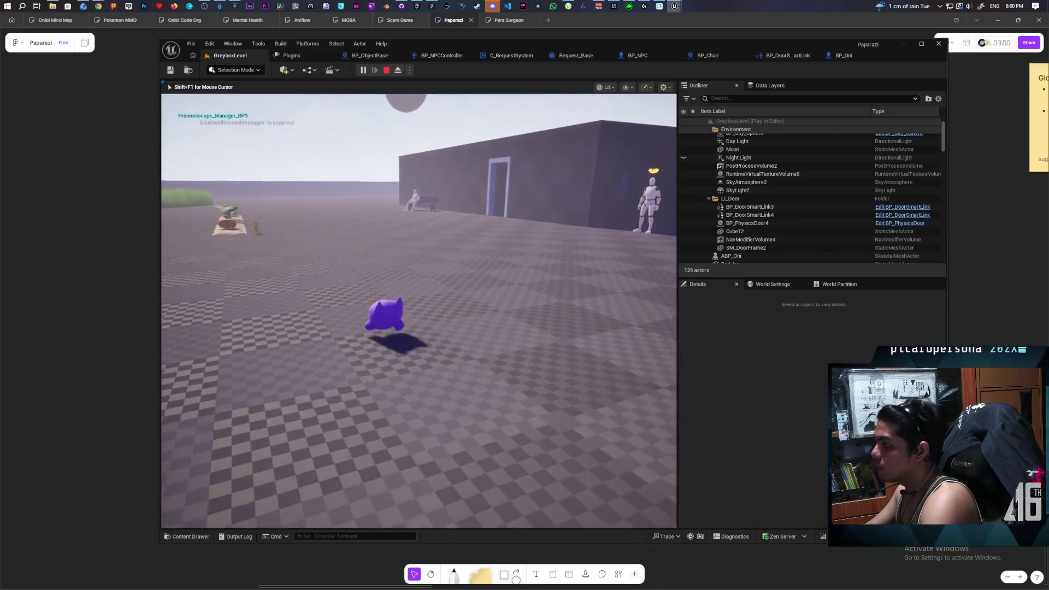
{"action": "key", "text": "w"}
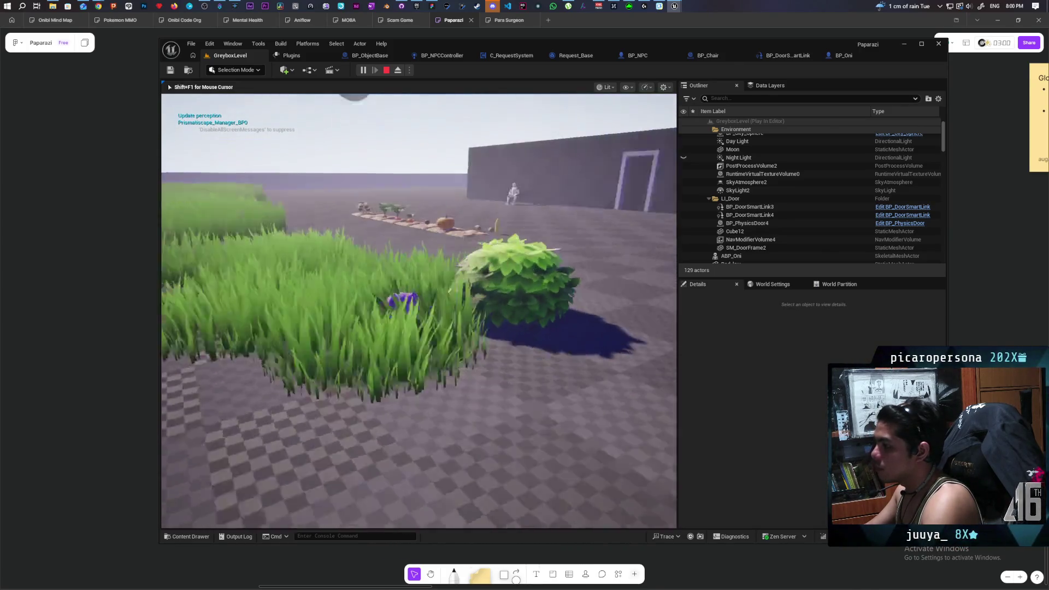
{"action": "key", "text": "w"}
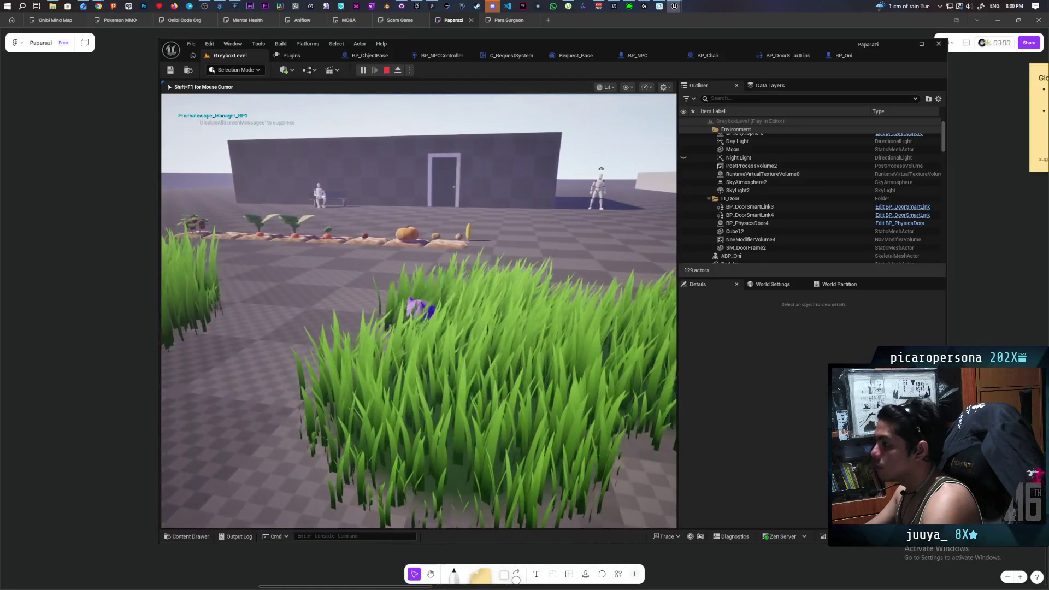
{"action": "key", "text": "w"}
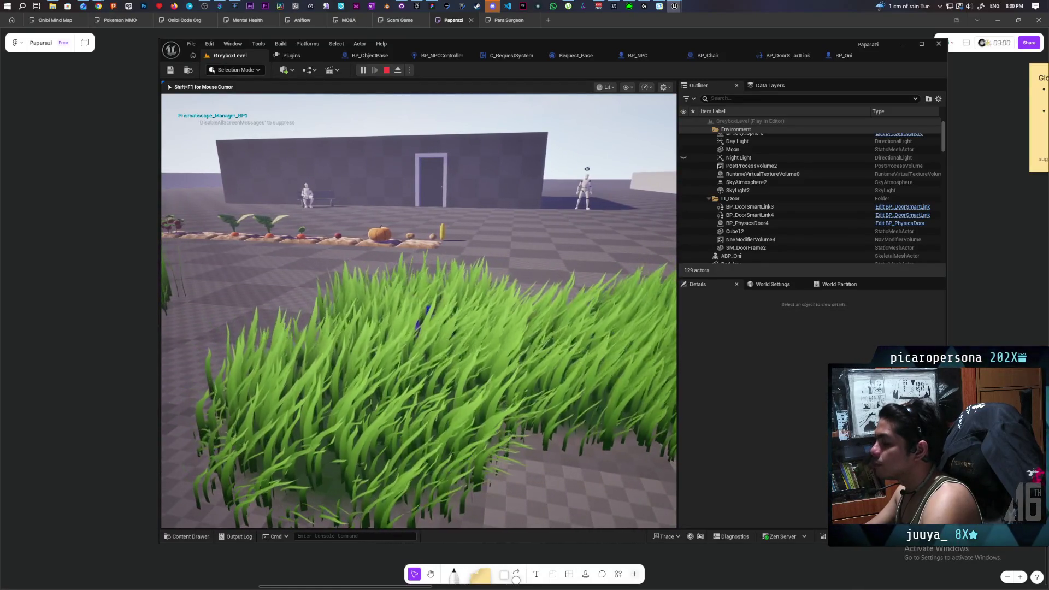
{"action": "key", "text": "w"}
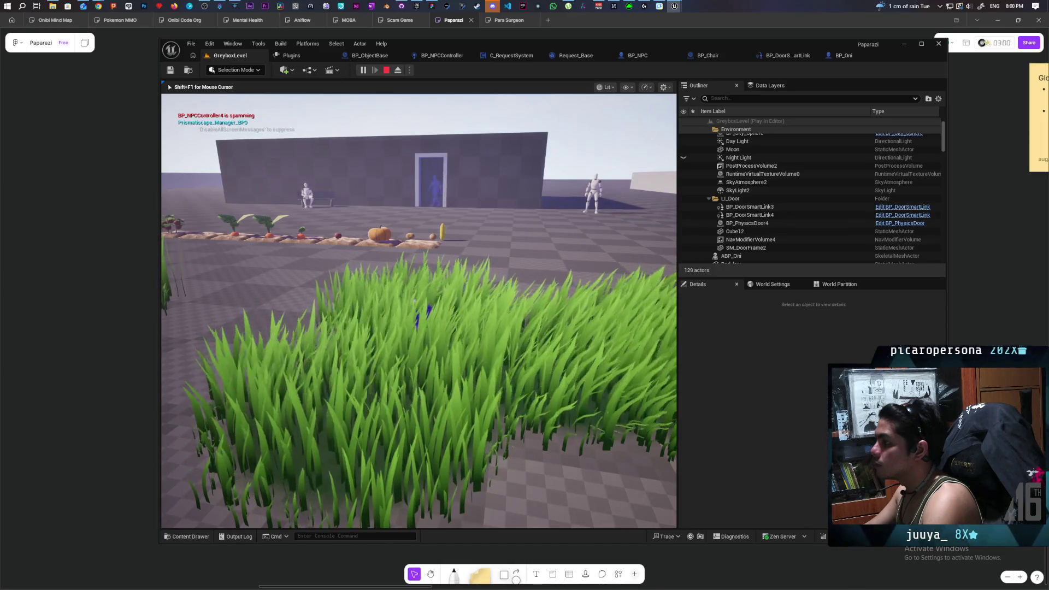
{"action": "key", "text": "w"}
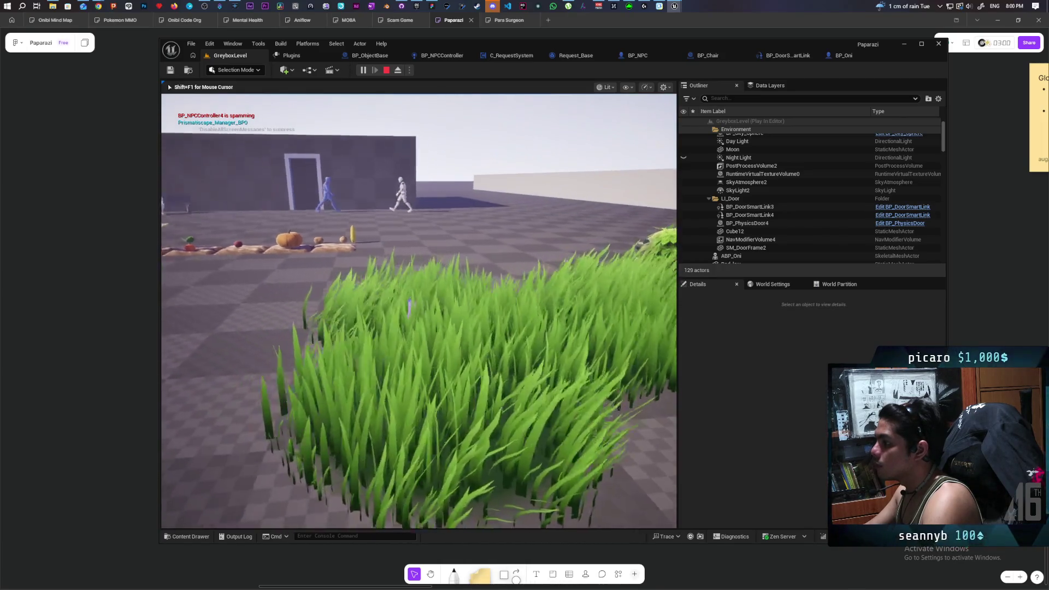
{"action": "key", "text": "w"}
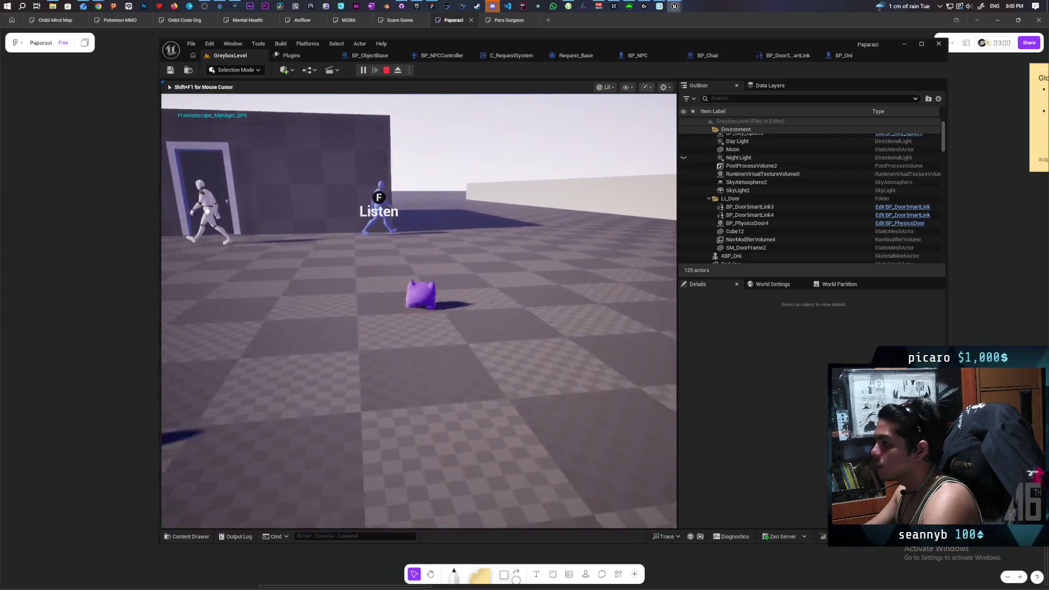
{"action": "key", "text": "s"}
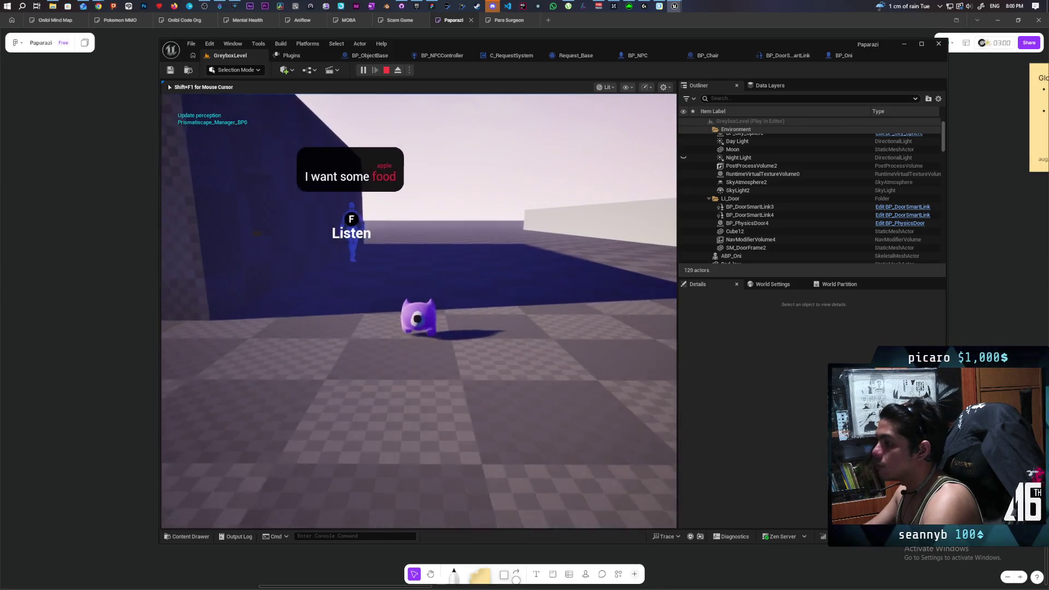
{"action": "key", "text": "Escape"}
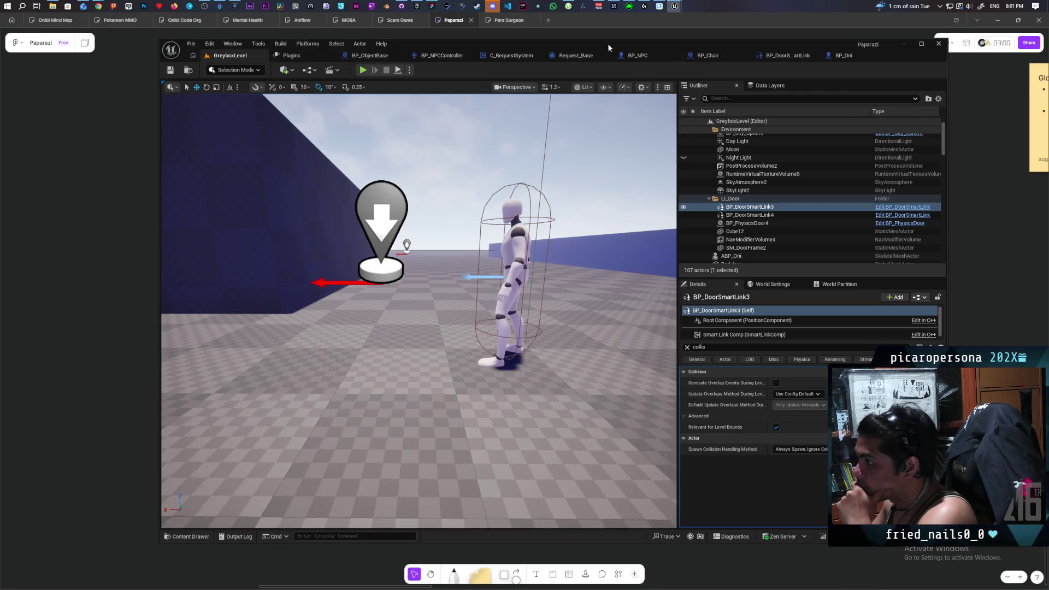
{"action": "left_click", "coordinate": [143, 260]}
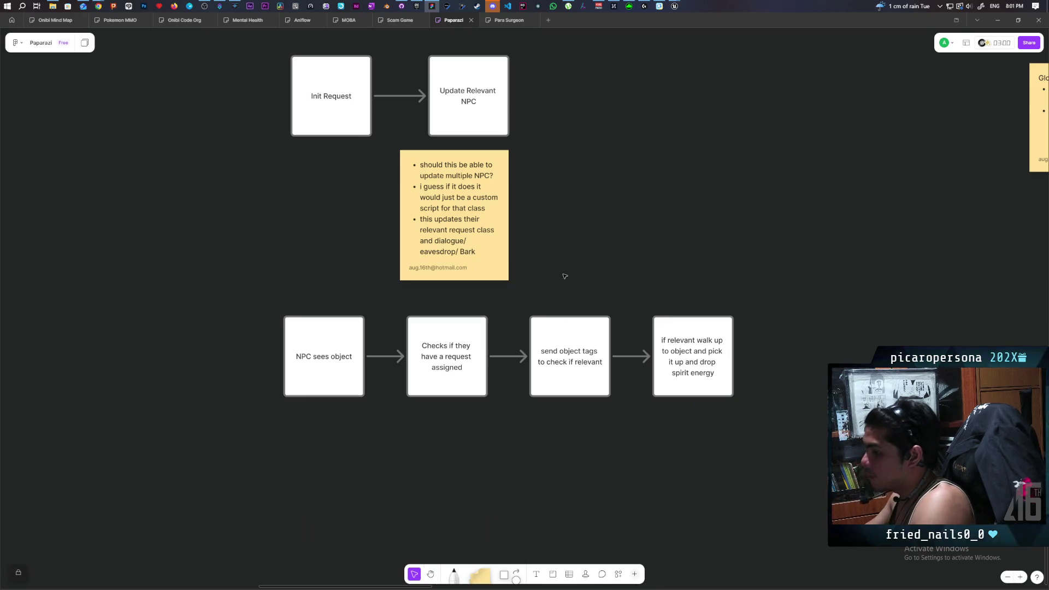
Add the to-do item '...empty bubble above NPC with available eavesdrop' to the Miro note.
{"action": "scroll", "coordinate": [564, 276], "scroll_direction": "down", "scroll_amount": 5}
{"action": "right_click", "coordinate": [640, 265]}
{"action": "left_click", "coordinate": [681, 218]}
{"action": "scroll", "coordinate": [601, 263], "scroll_direction": "right", "scroll_amount": 6}
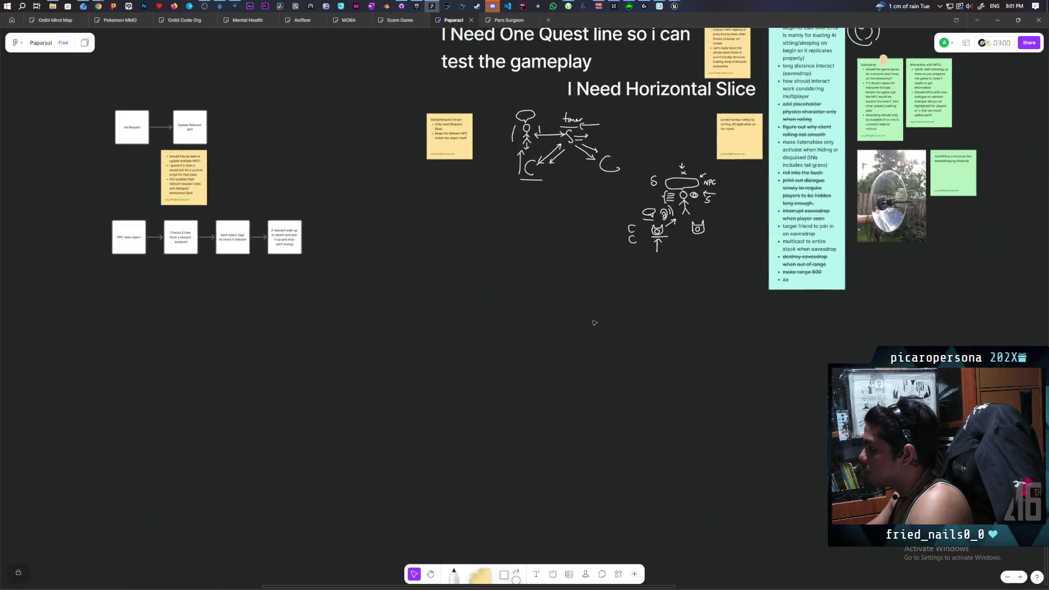
{"action": "scroll", "coordinate": [527, 311], "scroll_direction": "right", "scroll_amount": 4}
{"action": "scroll", "coordinate": [556, 358], "scroll_direction": "up", "scroll_amount": 3}
{"action": "double_click", "coordinate": [575, 287]}
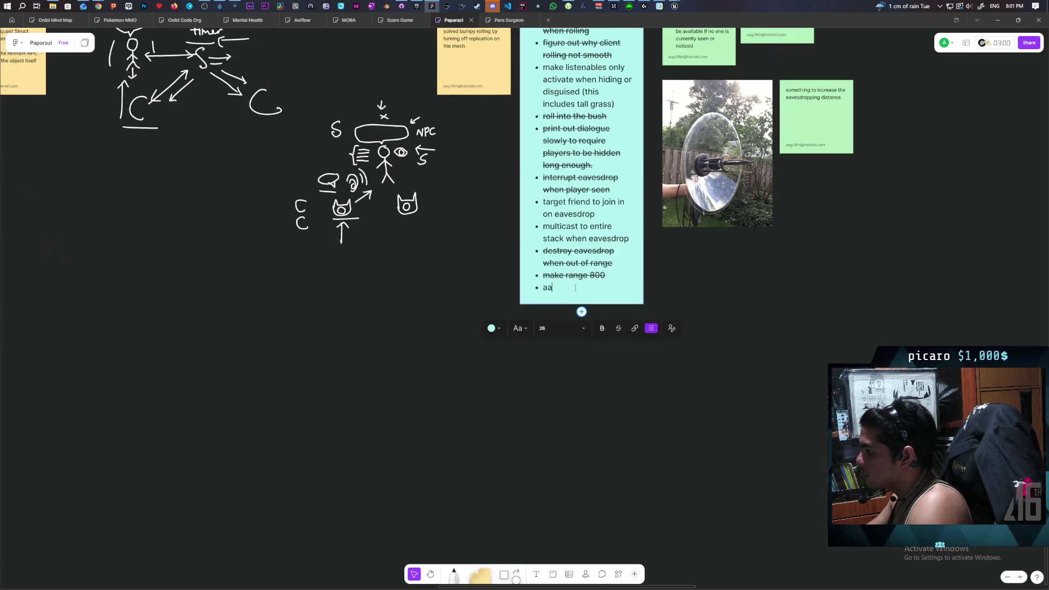
{"action": "type", "text": "dd"}
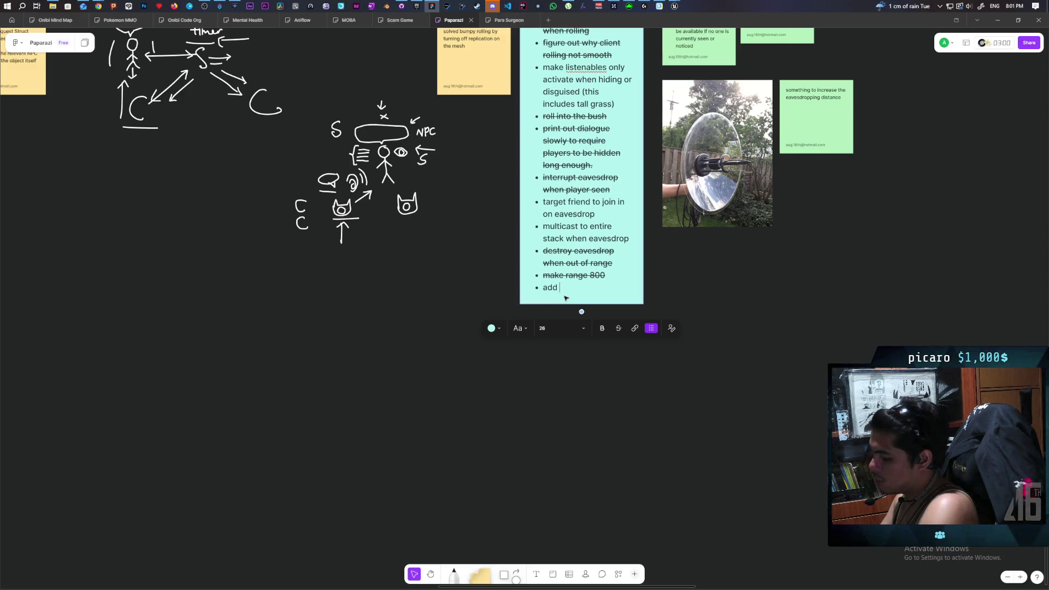
{"action": "type", "text": " empty "}
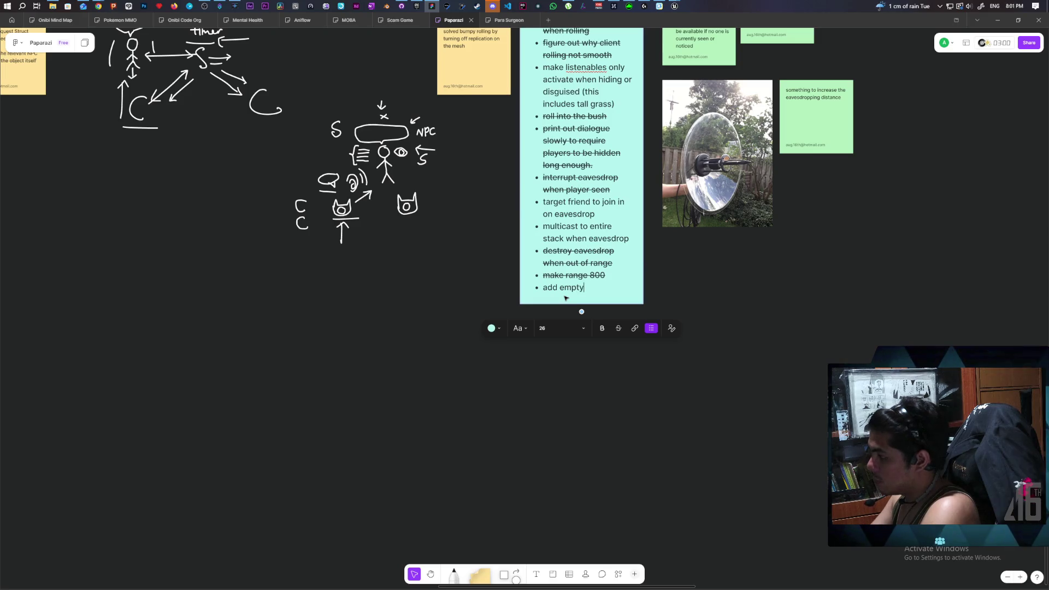
{"action": "type", "text": "bubble"}
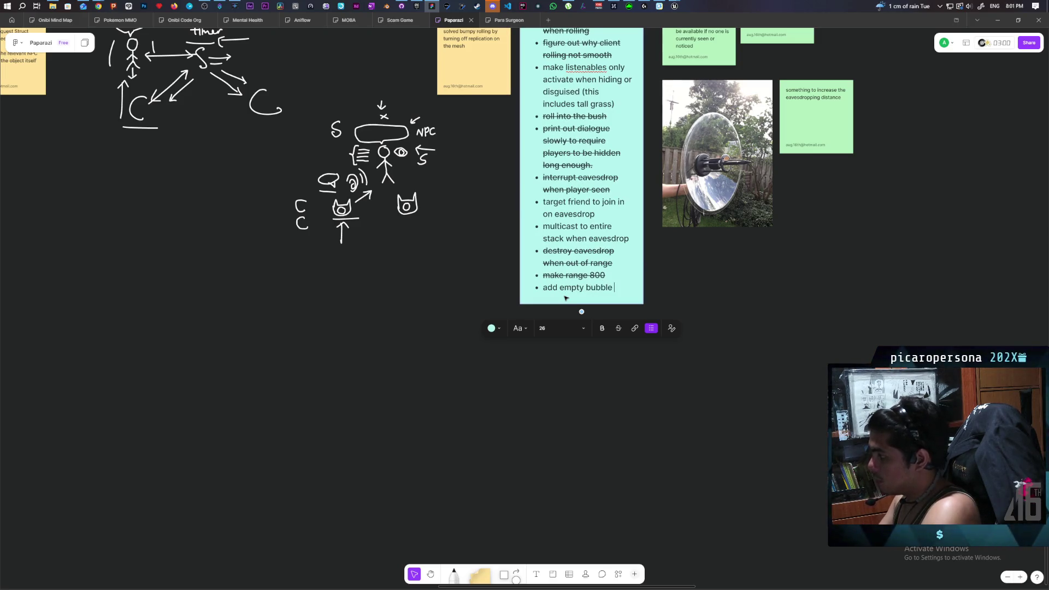
{"action": "type", "text": " above"}
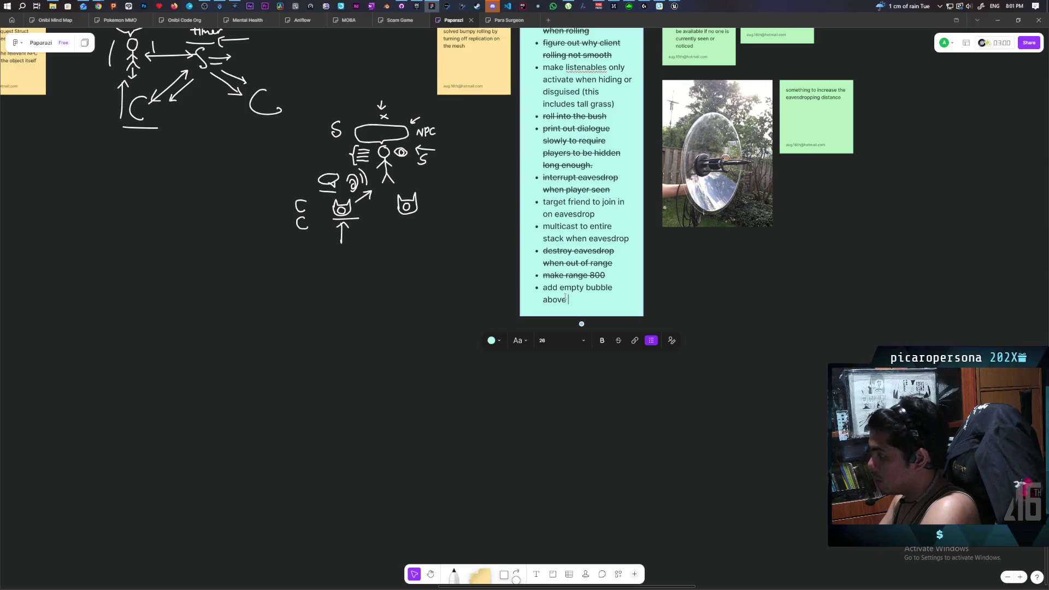
{"action": "type", "text": " NPC with"}
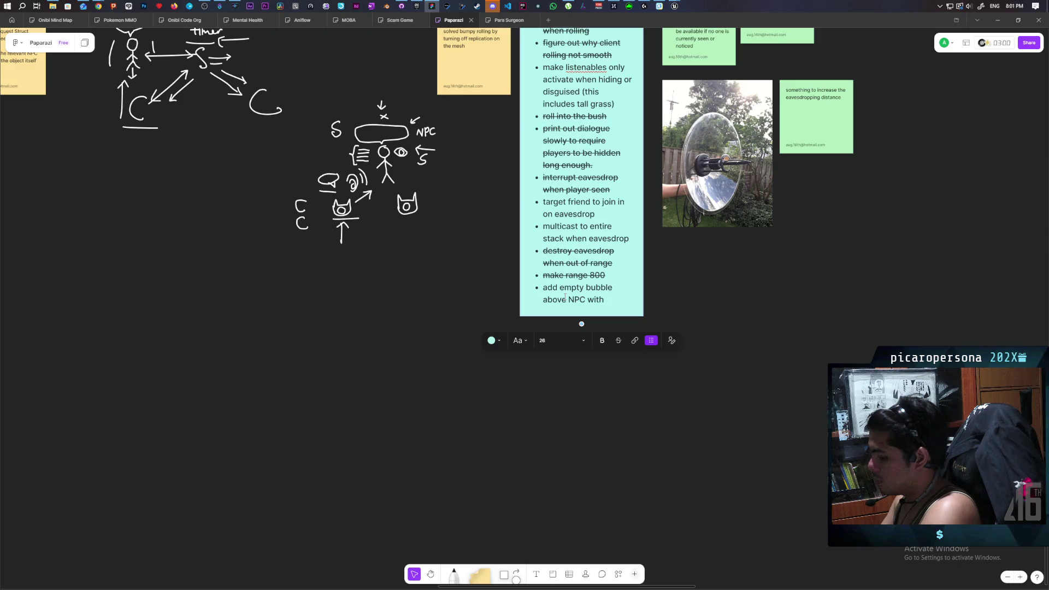
{"action": "type", "text": " available "}
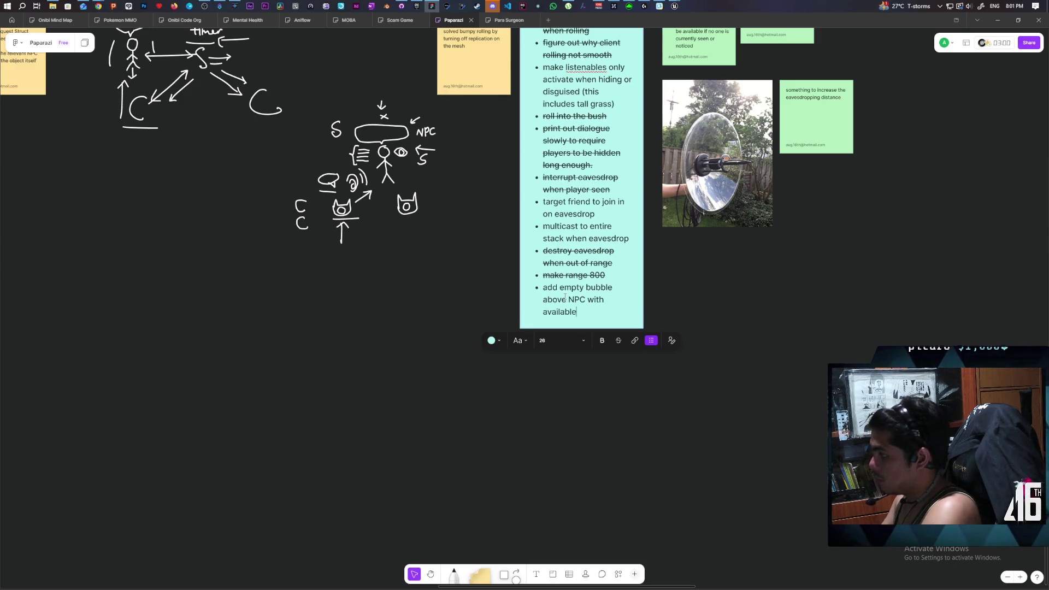
{"action": "type", "text": "eavesdrop"}
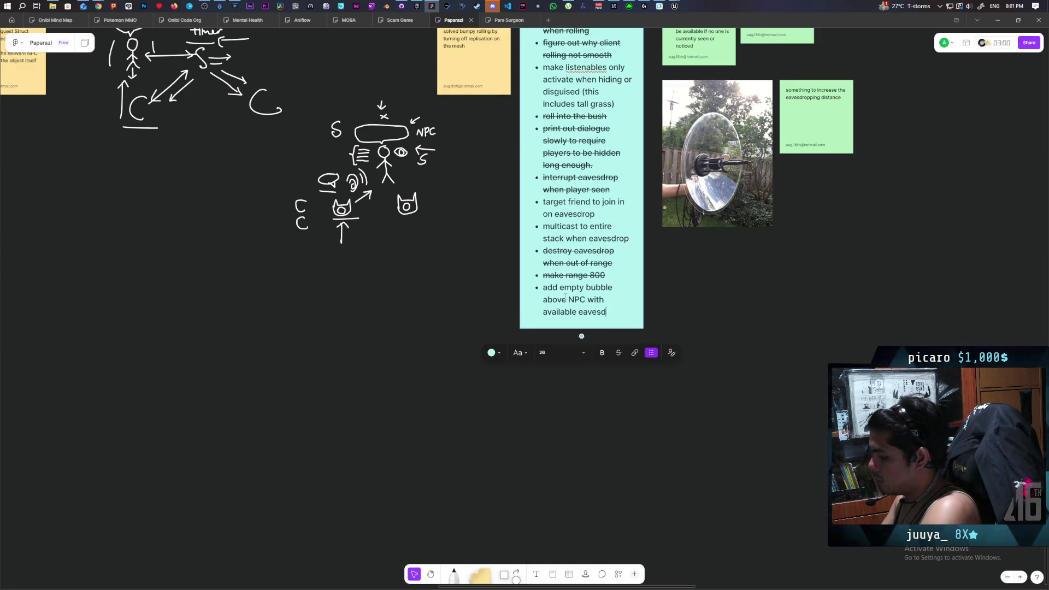
{"action": "left_click", "coordinate": [420, 330]}
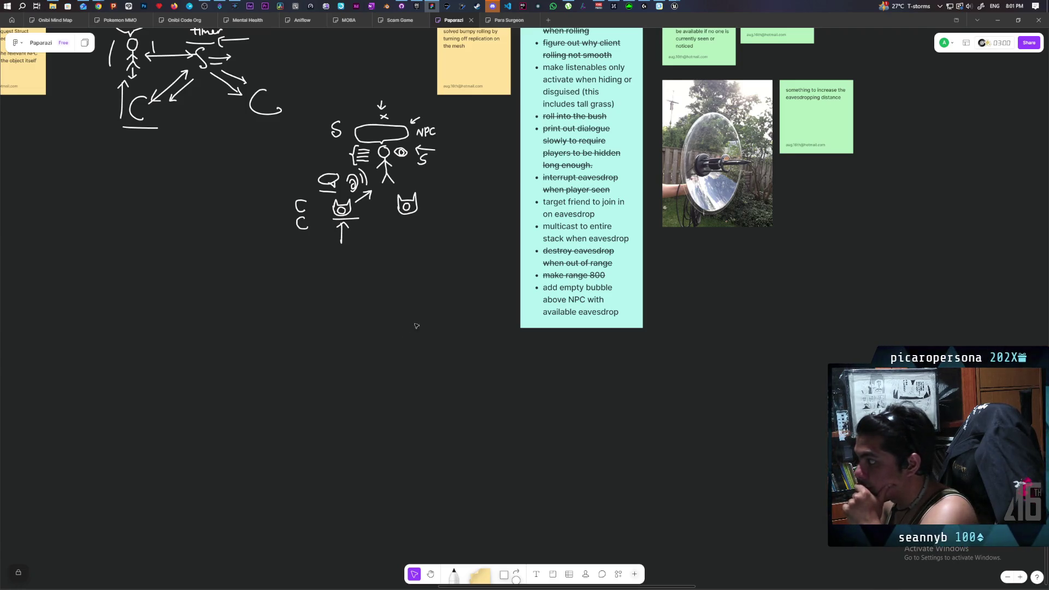
Check the pending repository changes in GitHub Desktop.
{"action": "scroll", "coordinate": [421, 320], "scroll_direction": "up", "scroll_amount": 2}
{"action": "scroll", "coordinate": [421, 321], "scroll_direction": "left", "scroll_amount": 2}
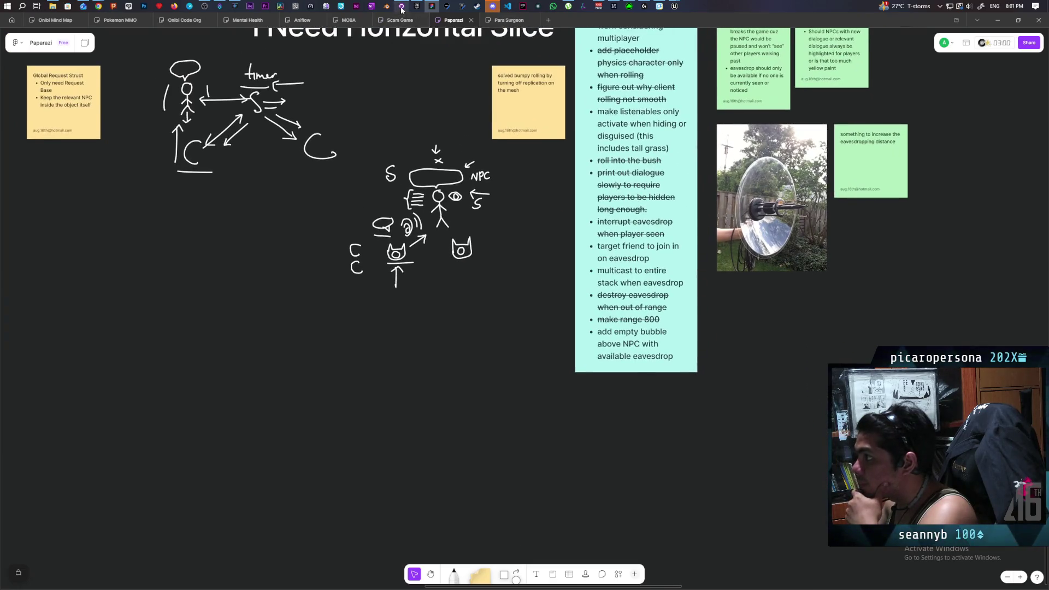
{"action": "left_click", "coordinate": [402, 6]}
{"action": "left_click", "coordinate": [135, 263]}
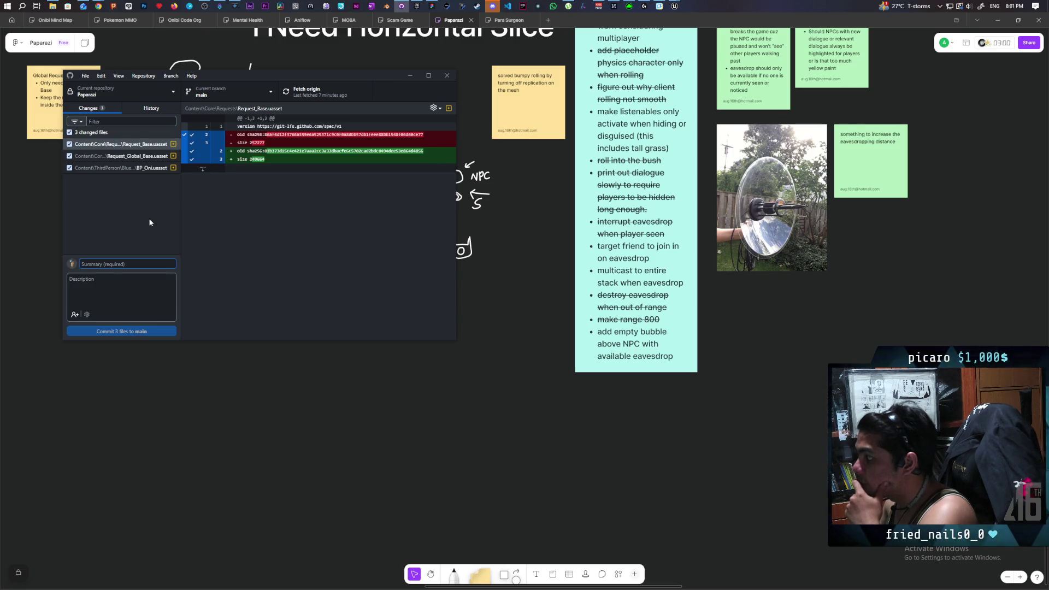
Add to-do bullets 'activate next quest on quest complete' and 'make npc stop and look before approaching'.
{"action": "left_click", "coordinate": [678, 358]}
{"action": "left_click", "coordinate": [681, 357]}
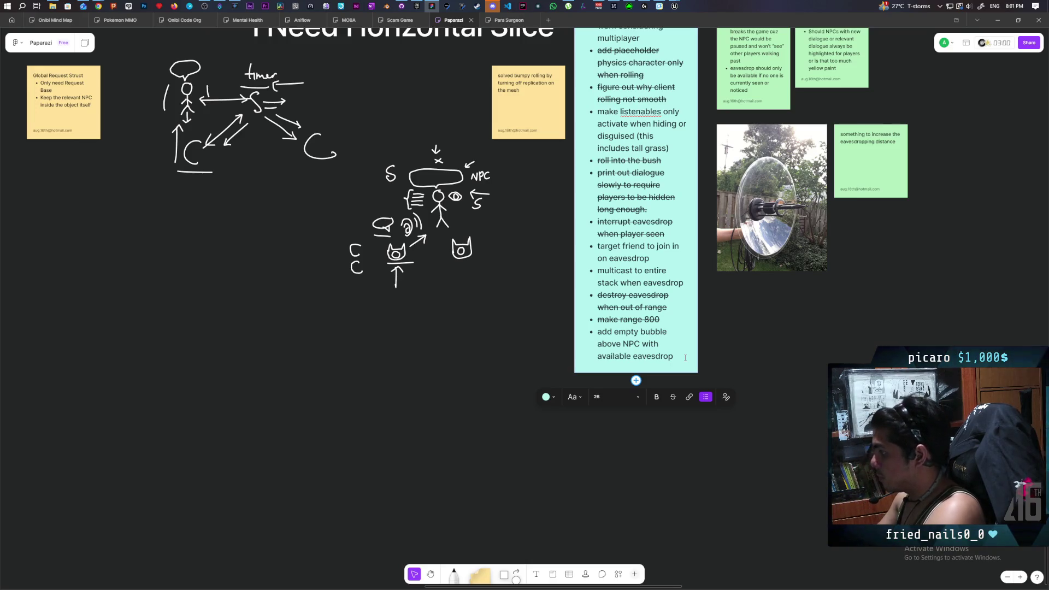
{"action": "key", "text": "Return"}
{"action": "type", "text": "activate "}
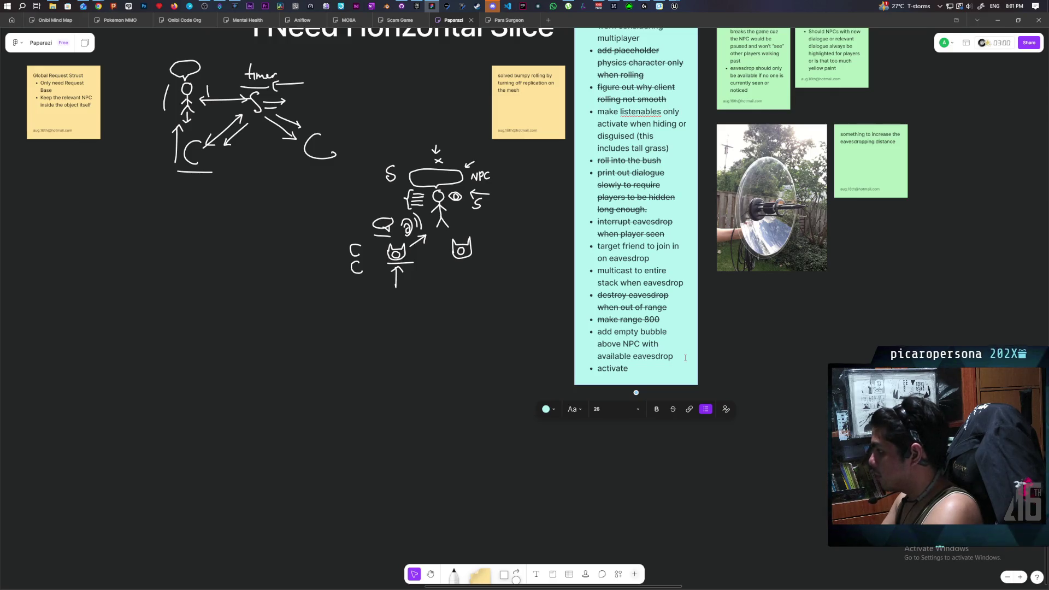
{"action": "type", "text": "next quest on "}
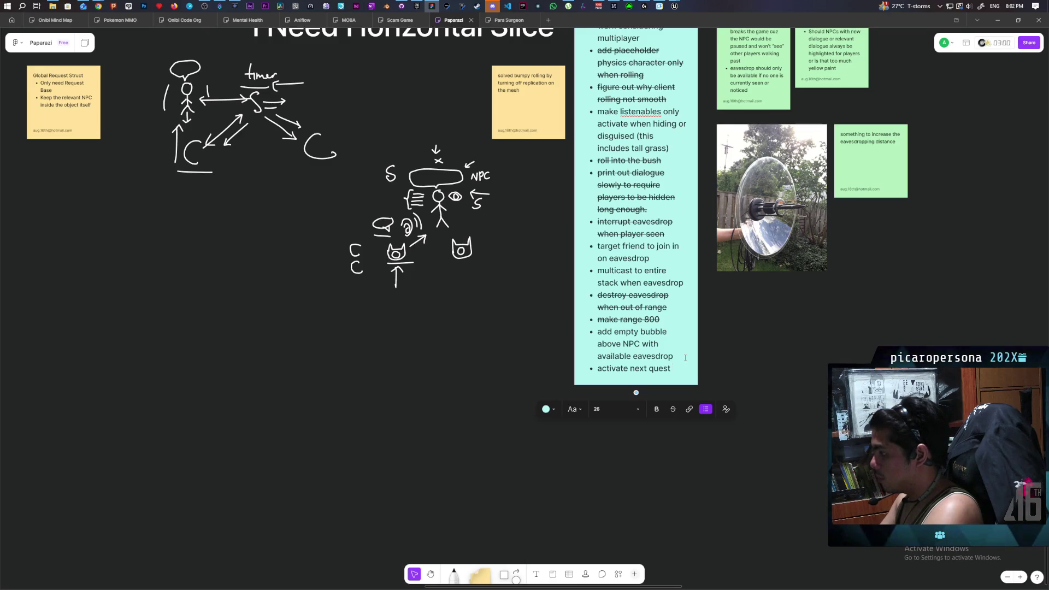
{"action": "type", "text": "quest"}
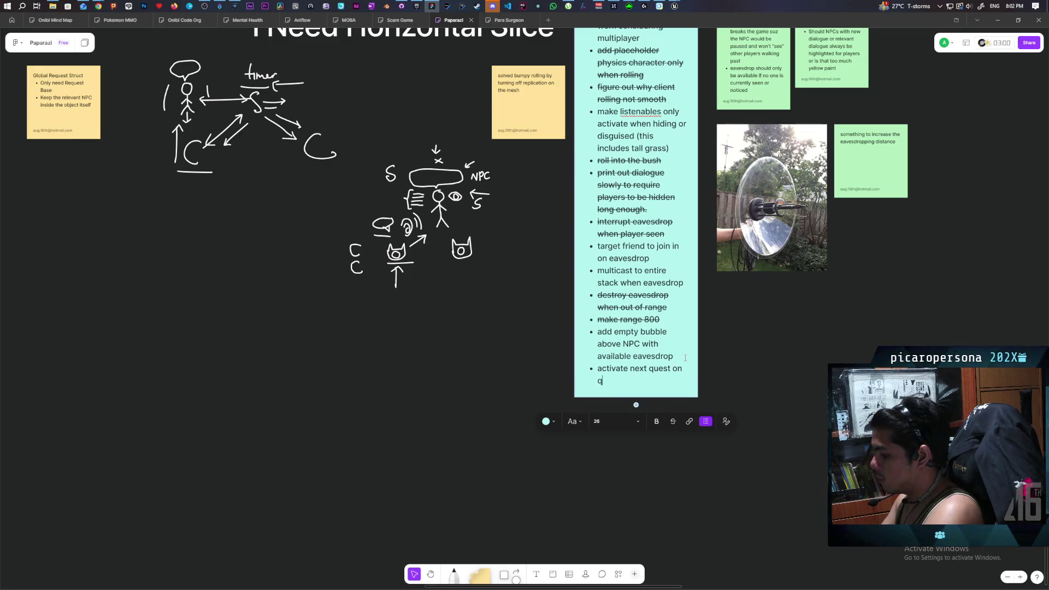
{"action": "key", "text": "BackSpace"}
{"action": "type", "text": "lete"}
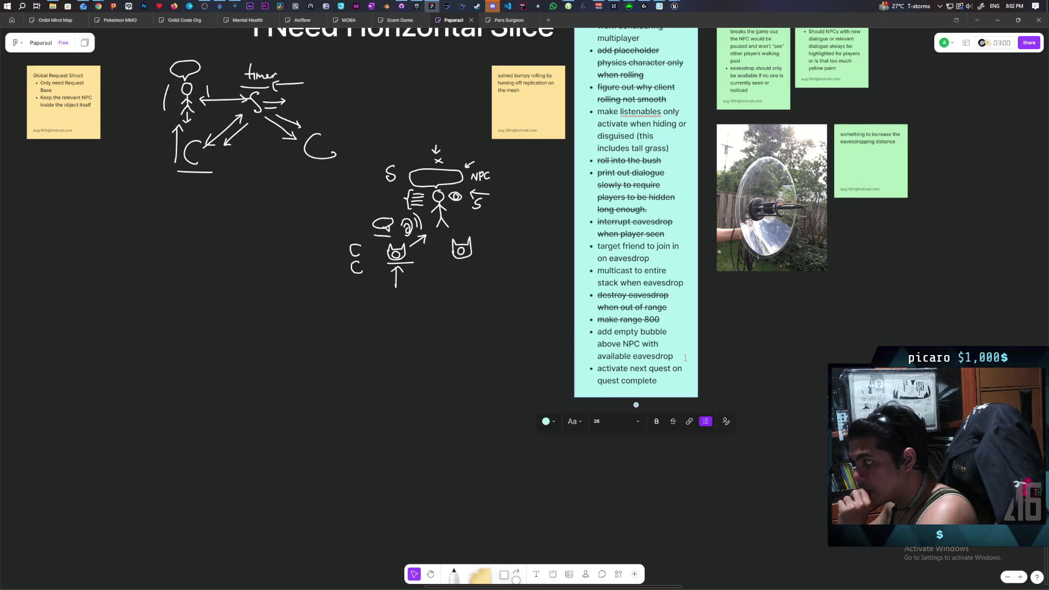
{"action": "key", "text": "Return"}
{"action": "type", "text": "make npc"}
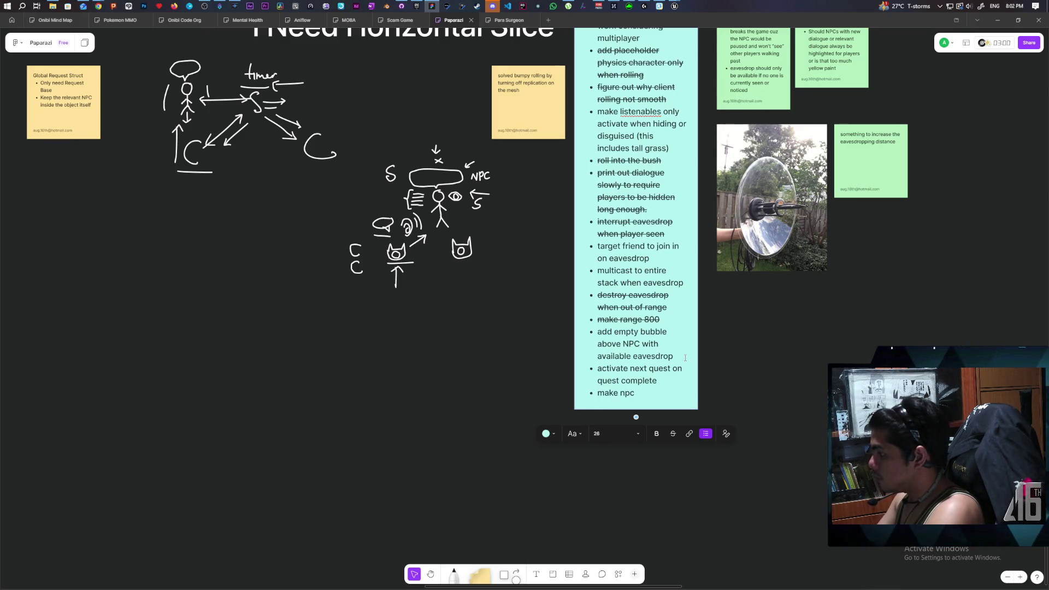
{"action": "type", "text": " stop and look at item"}
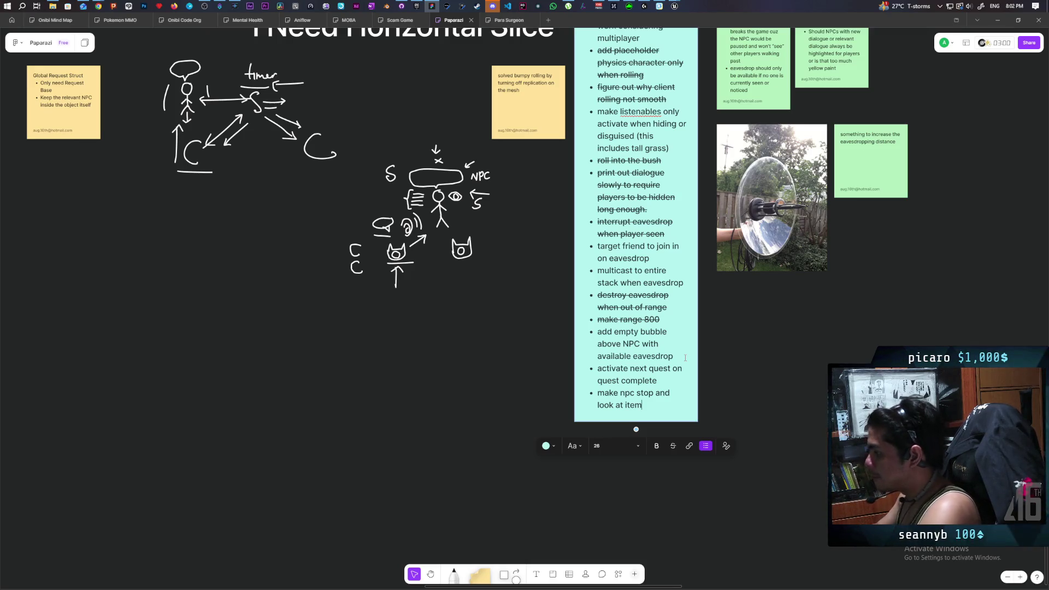
{"action": "type", "text": " be"}
{"action": "type", "text": "efore a"}
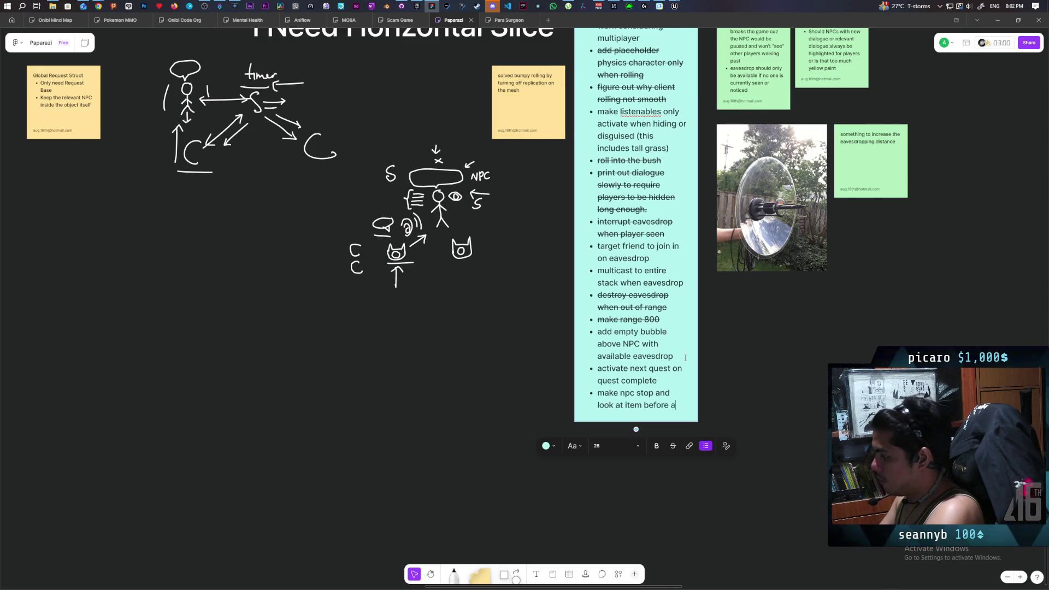
{"action": "type", "text": "ppraching"}
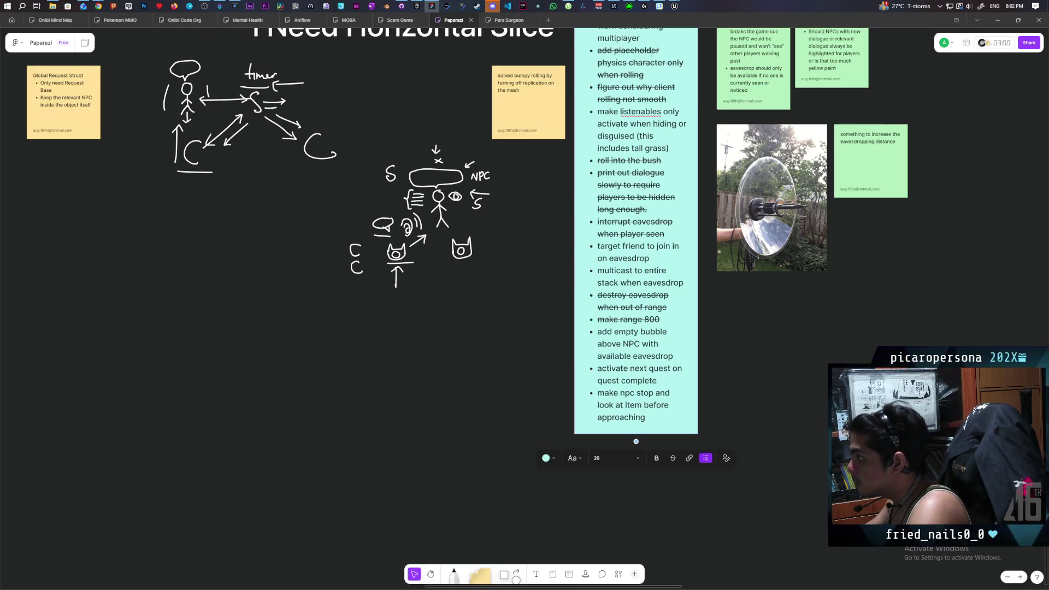
{"action": "left_click", "coordinate": [402, 6]}
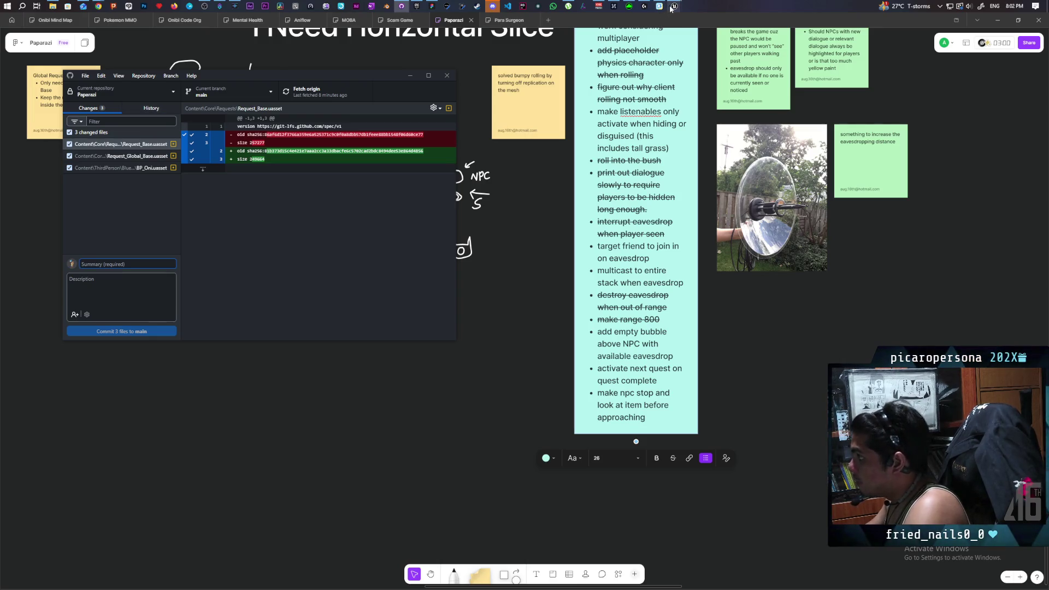
Commit the three changed files to main as 'complete quest' and push to origin.
{"action": "mouse_move", "coordinate": [673, 7]}
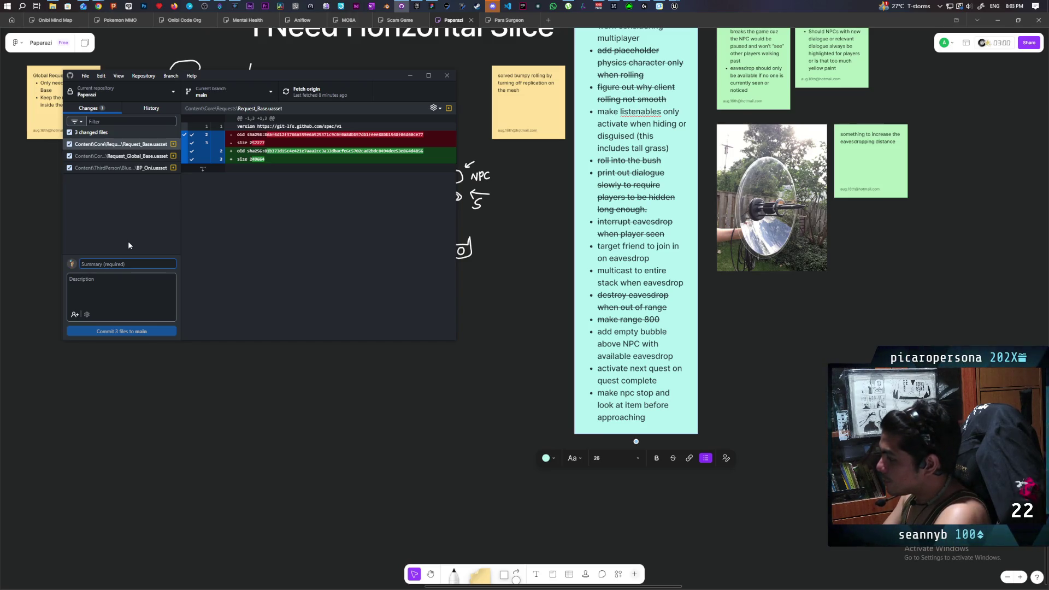
{"action": "type", "text": "complete"}
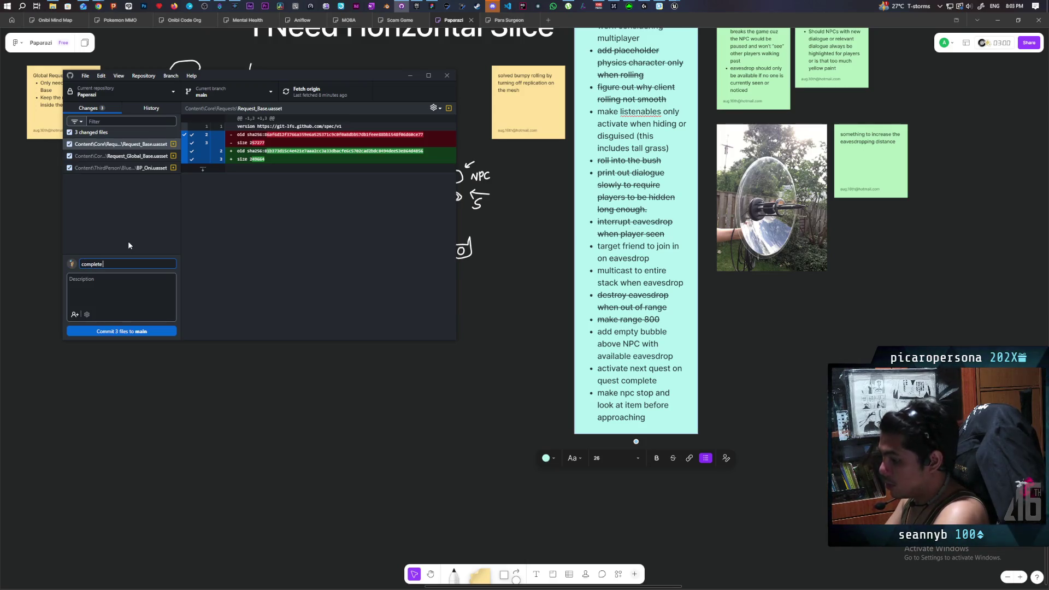
{"action": "type", "text": " quest"}
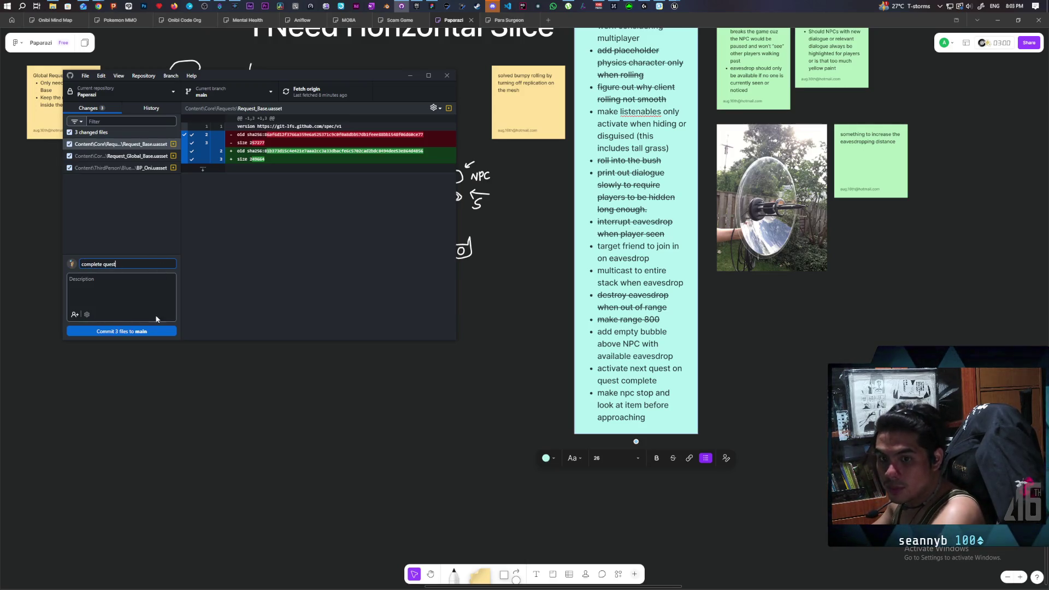
{"action": "left_click", "coordinate": [151, 331]}
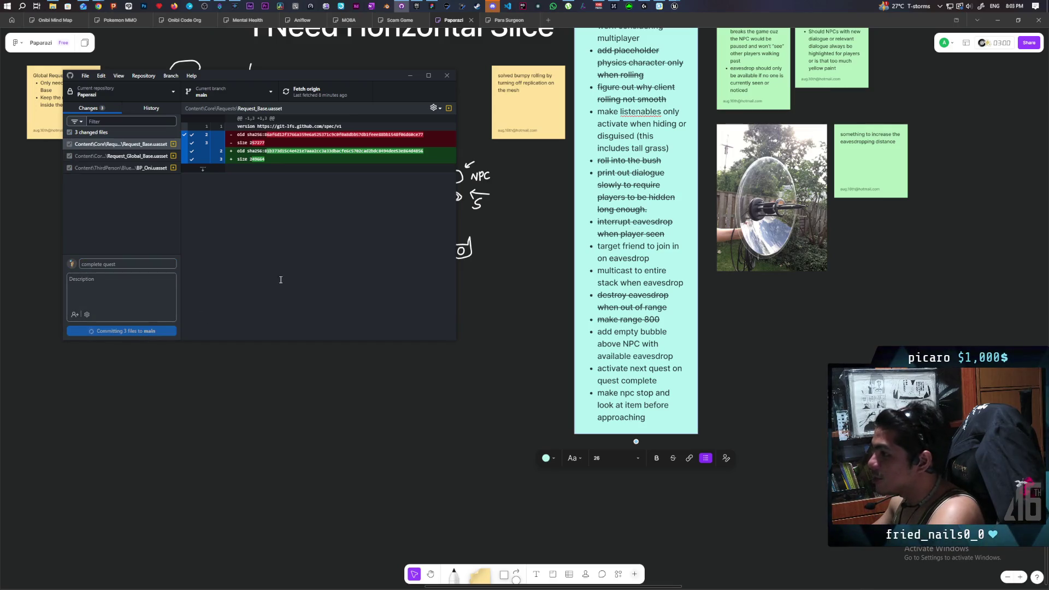
{"action": "left_click", "coordinate": [308, 91]}
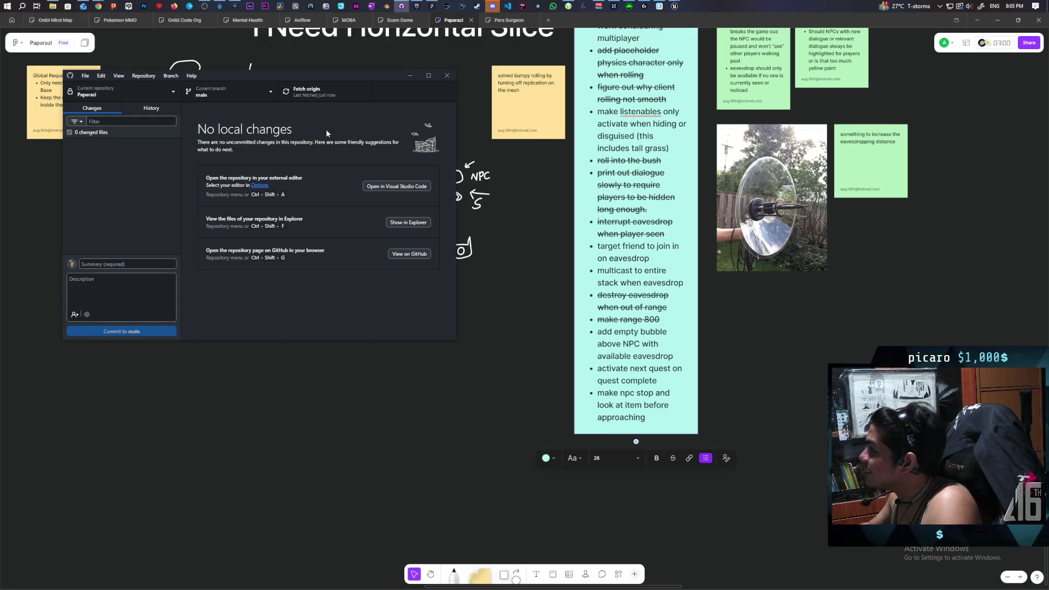
{"action": "mouse_move", "coordinate": [108, 4]}
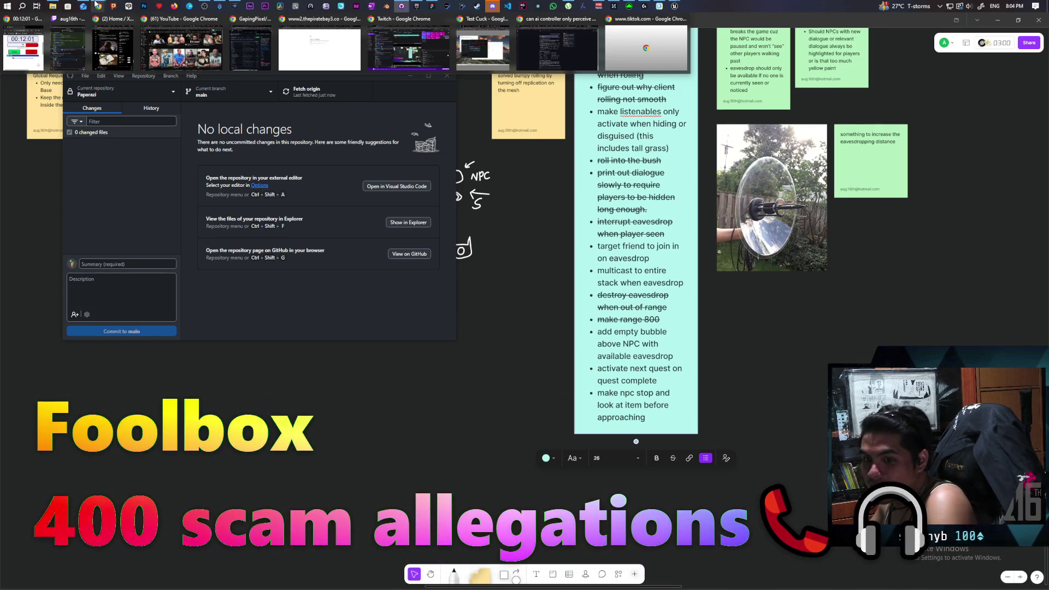
Bring the Chrome window with the AI search results to the front.
{"action": "right_click", "coordinate": [95, 4]}
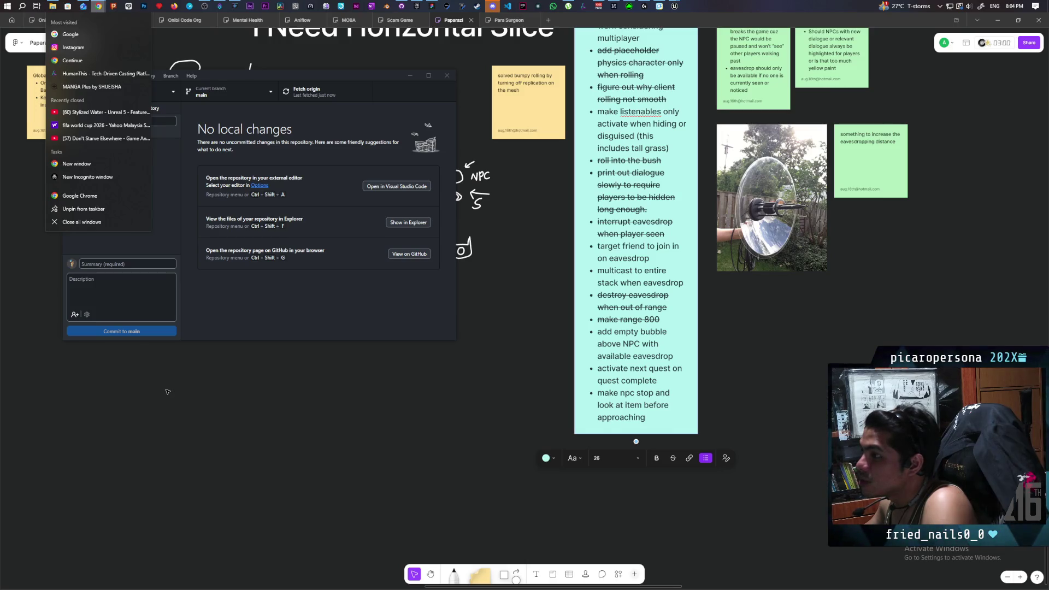
{"action": "left_click", "coordinate": [168, 392]}
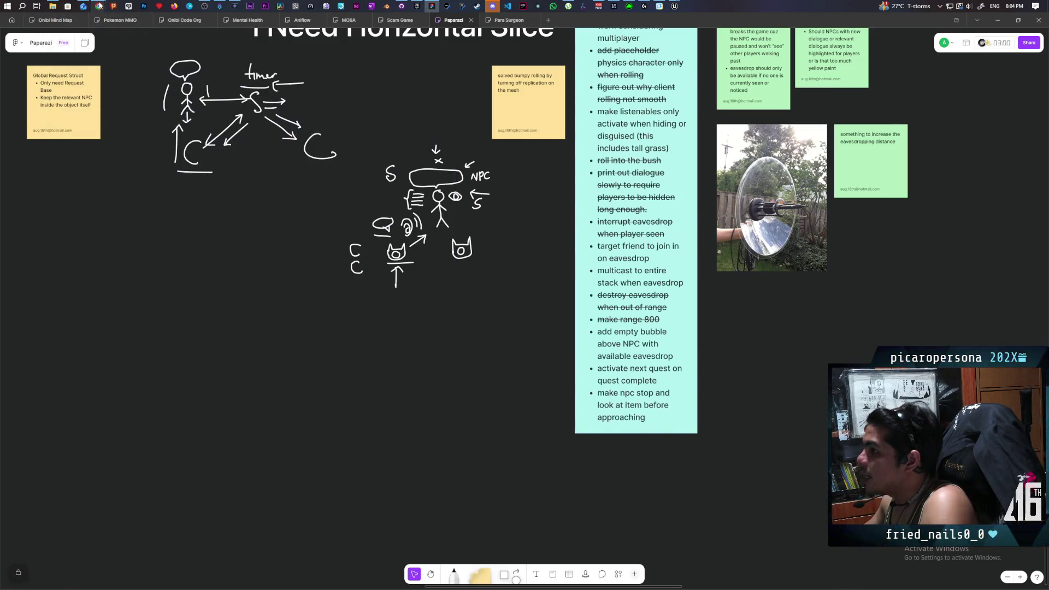
{"action": "mouse_move", "coordinate": [99, 6]}
{"action": "left_click", "coordinate": [557, 47]}
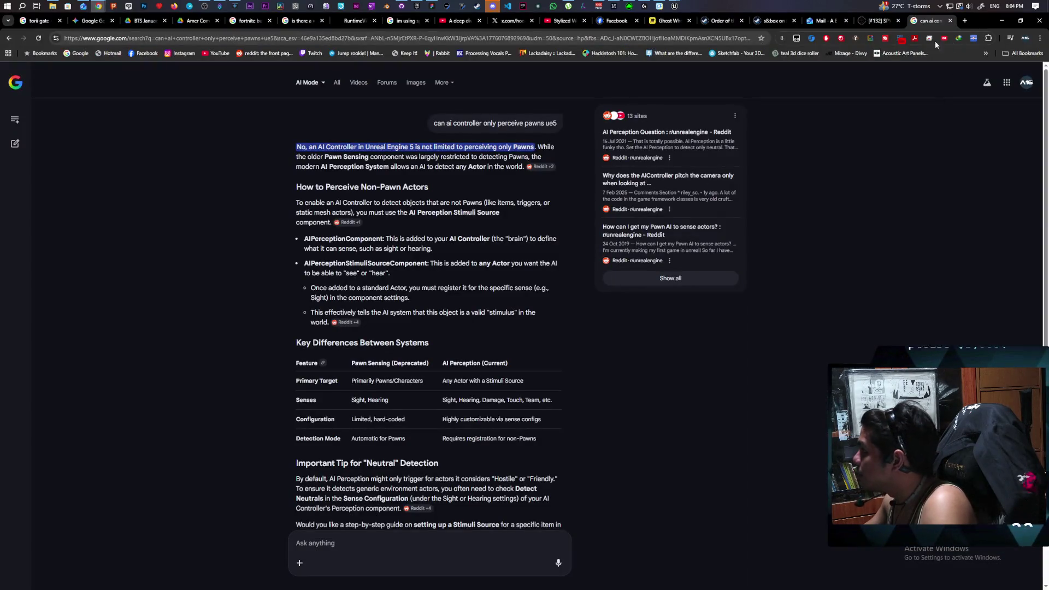
In Chrome settings, replace Yahoo Search with Google as the default search engine.
{"action": "left_click", "coordinate": [1039, 38]}
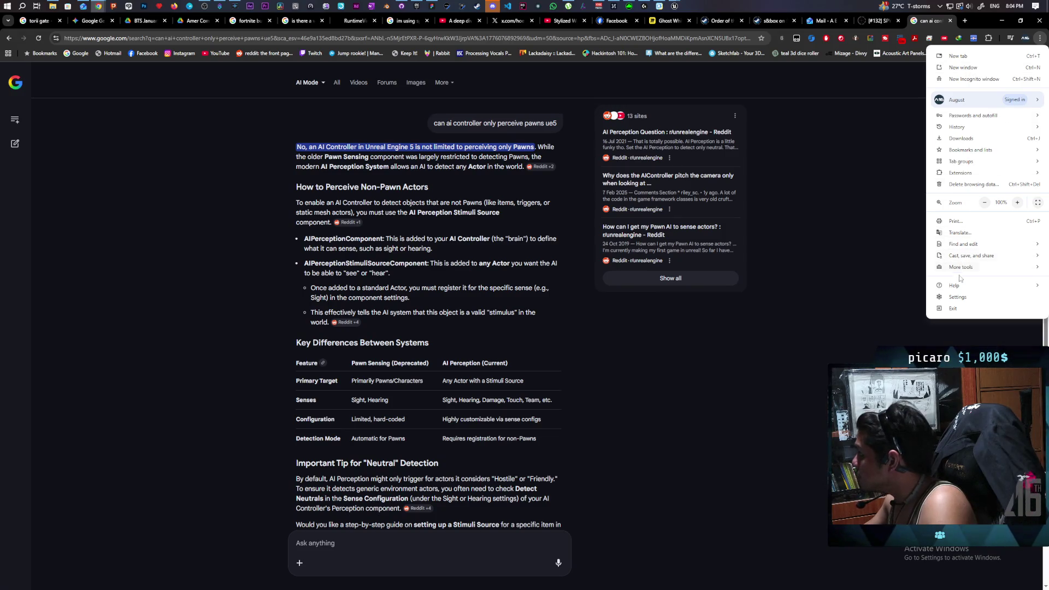
{"action": "key", "text": "Escape"}
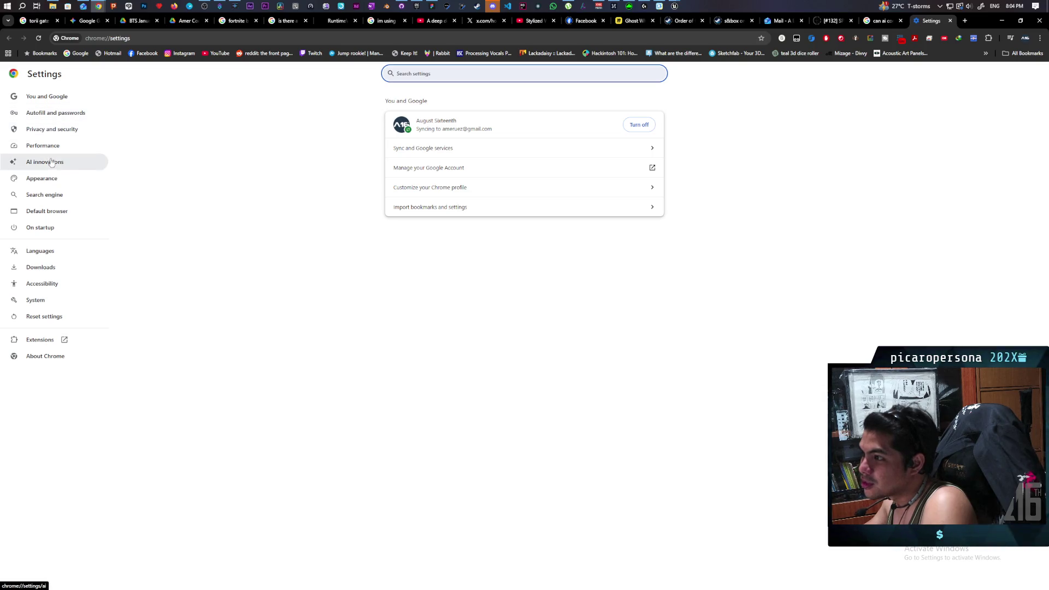
{"action": "left_click", "coordinate": [46, 195]}
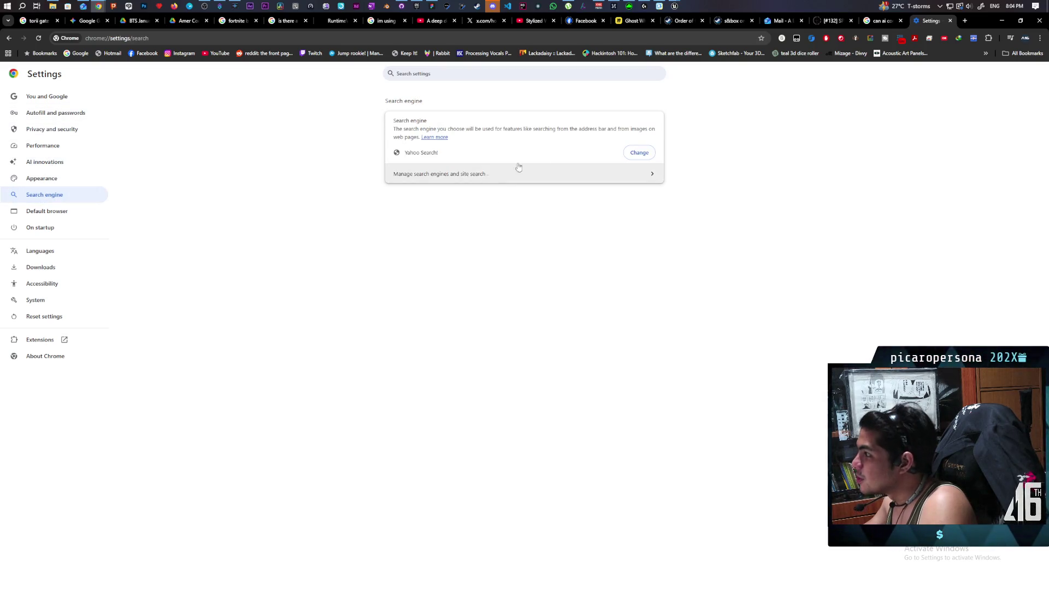
{"action": "left_click", "coordinate": [640, 154]}
{"action": "left_click", "coordinate": [613, 278]}
{"action": "left_click", "coordinate": [598, 403]}
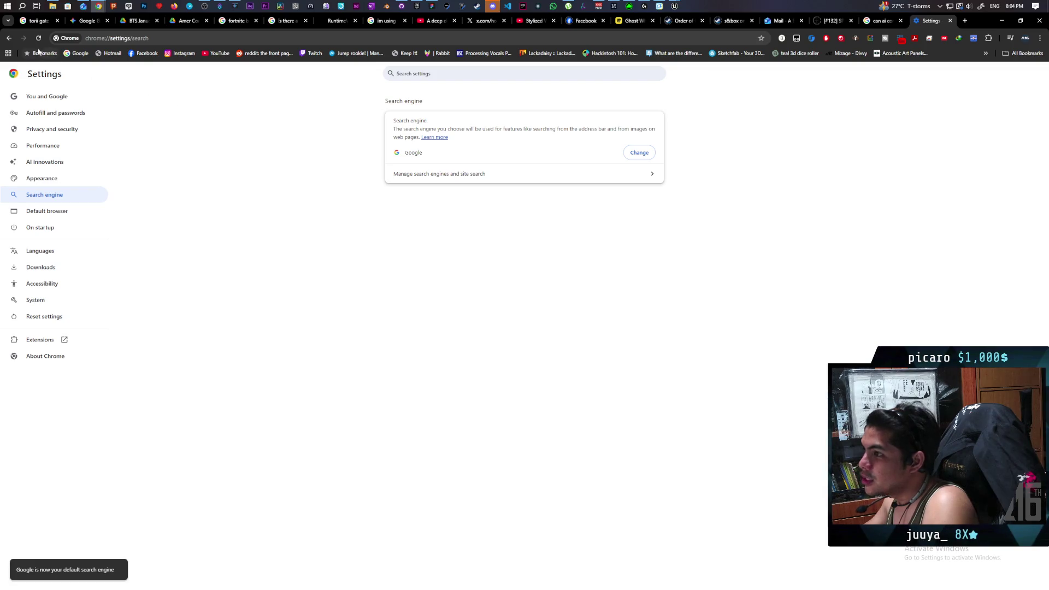
Close the Settings tab and return Chrome to the AI search results.
{"action": "left_click", "coordinate": [949, 20]}
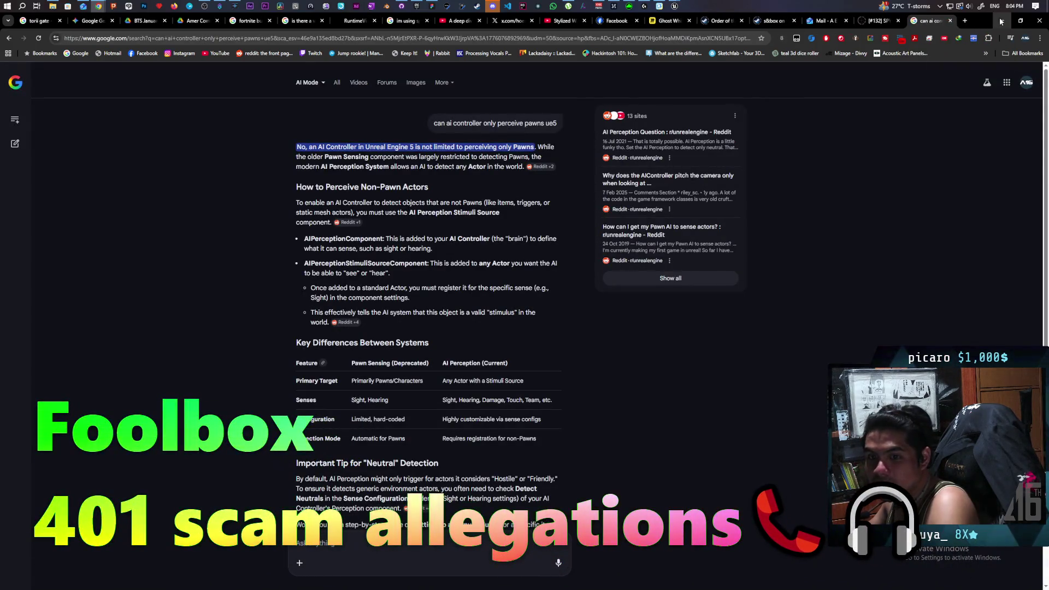
{"action": "left_click", "coordinate": [1001, 21]}
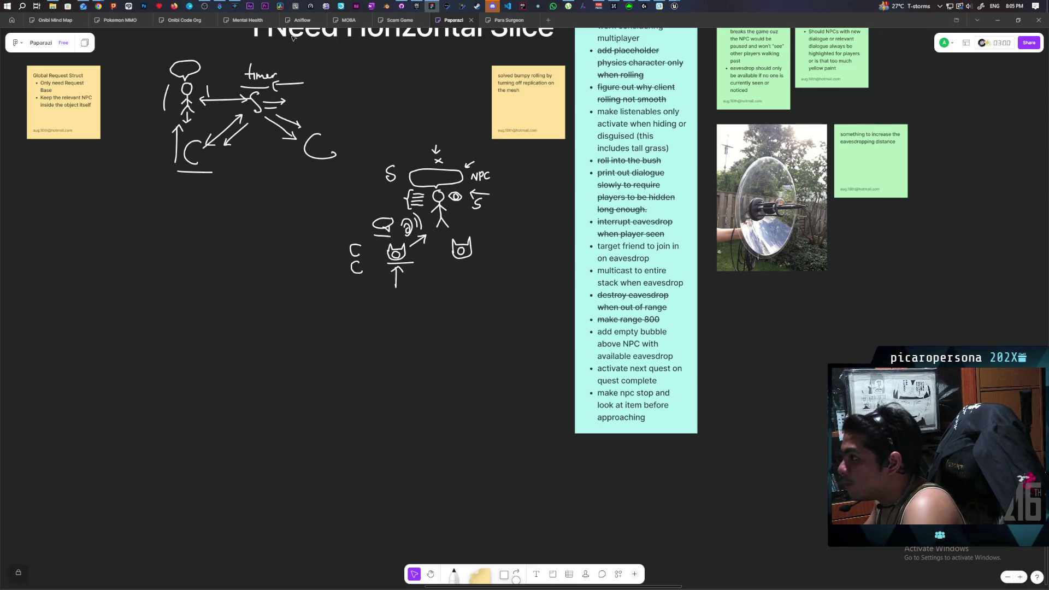
{"action": "mouse_move", "coordinate": [98, 6]}
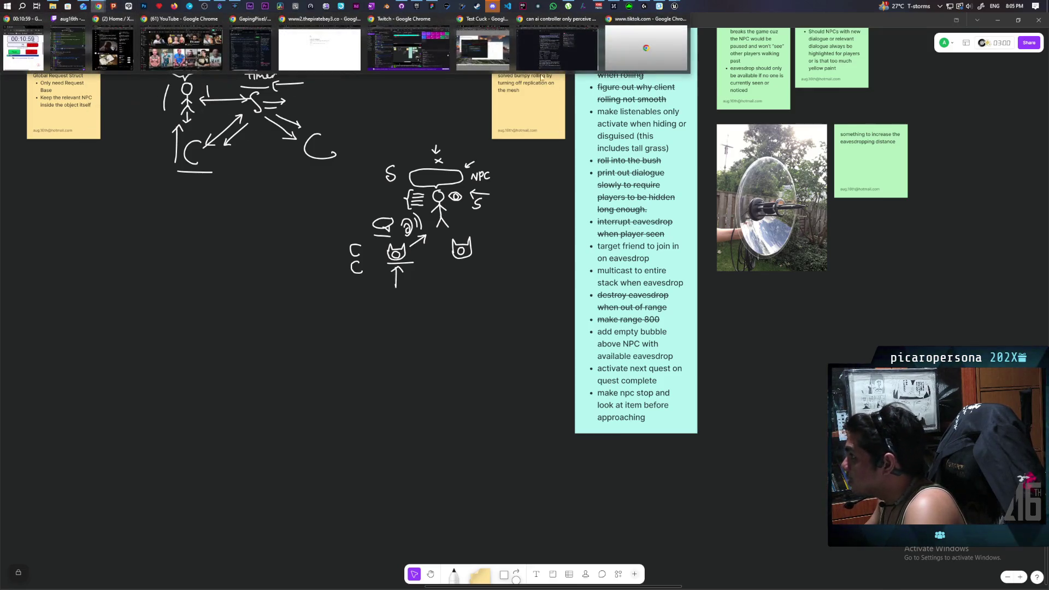
{"action": "left_click", "coordinate": [543, 55]}
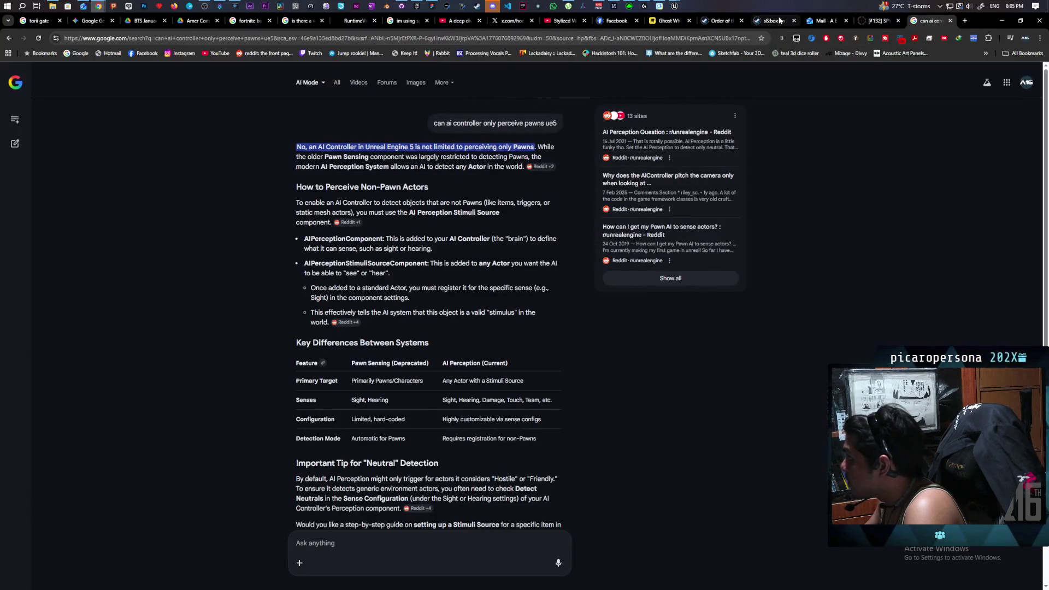
Review the s&box Steam store page and its 28 Apr 2026 release, then scroll back up.
{"action": "left_click", "coordinate": [779, 21]}
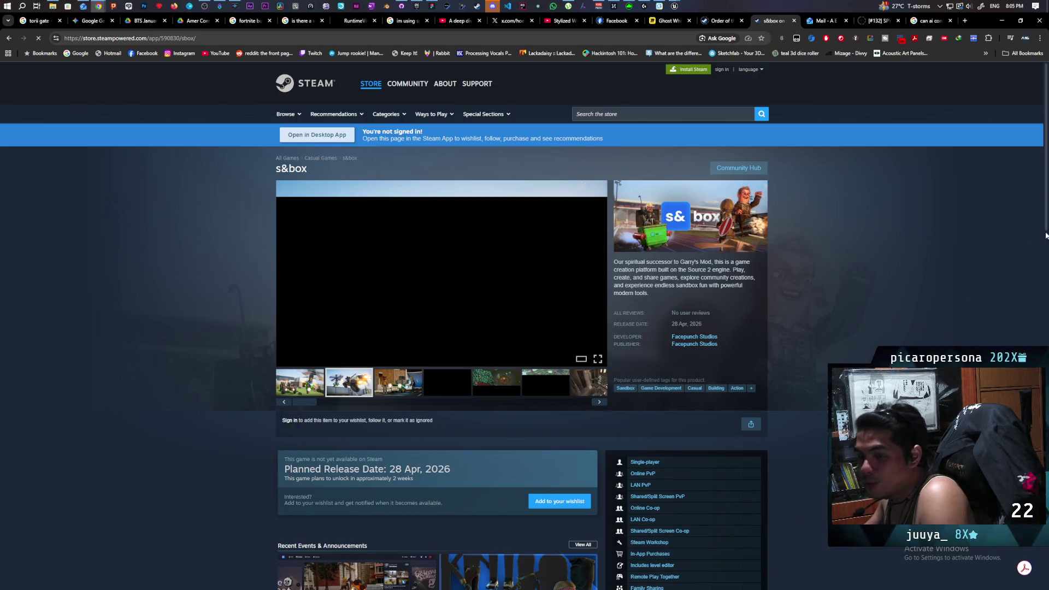
{"action": "mouse_move", "coordinate": [1011, 9]}
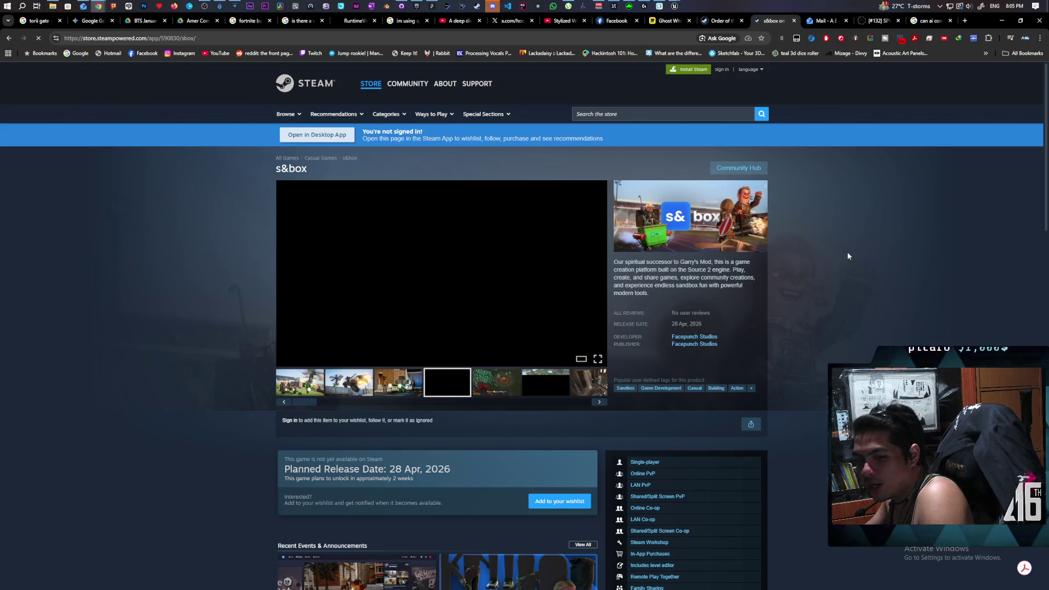
{"action": "scroll", "coordinate": [845, 223], "scroll_direction": "down", "scroll_amount": 5}
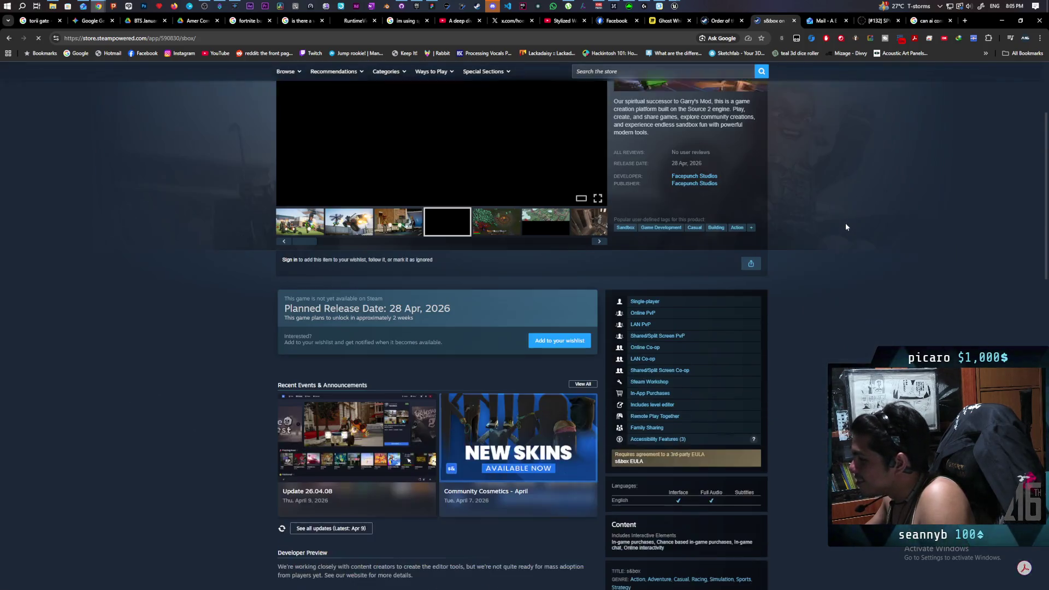
{"action": "scroll", "coordinate": [845, 223], "scroll_direction": "down", "scroll_amount": 1}
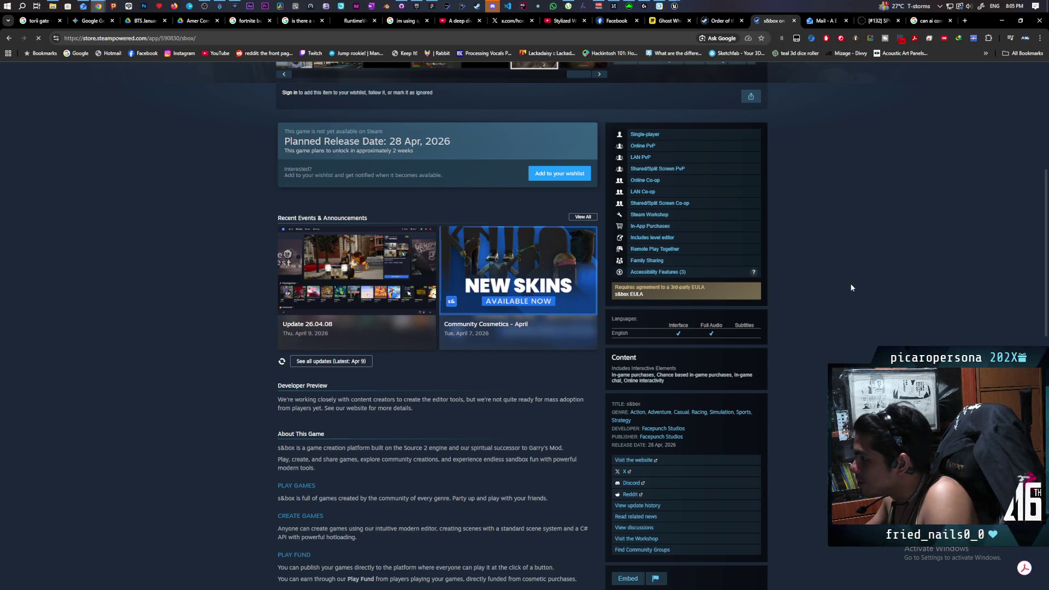
{"action": "scroll", "coordinate": [850, 283], "scroll_direction": "up", "scroll_amount": 5}
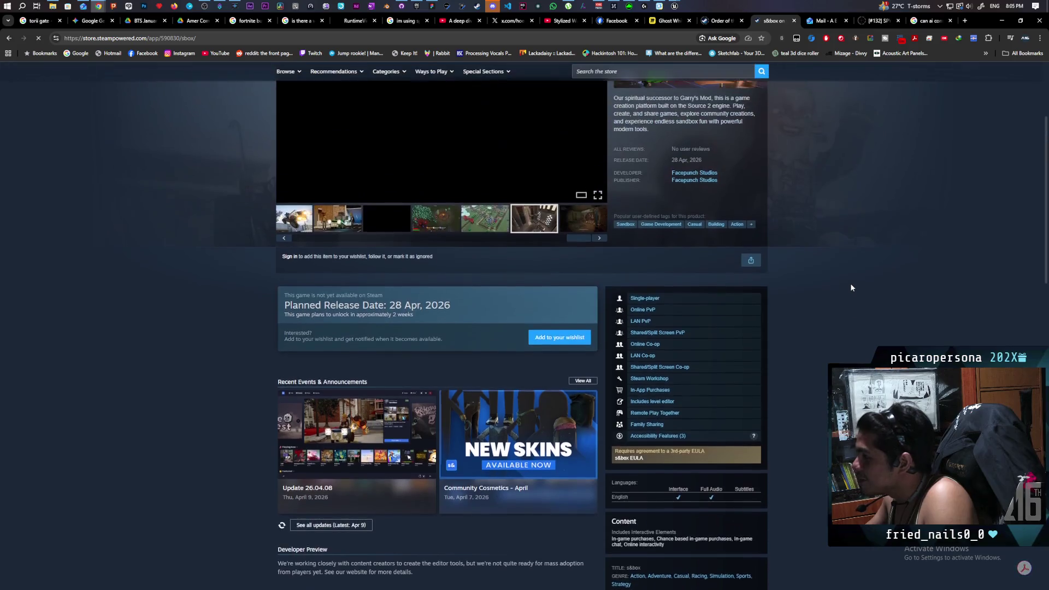